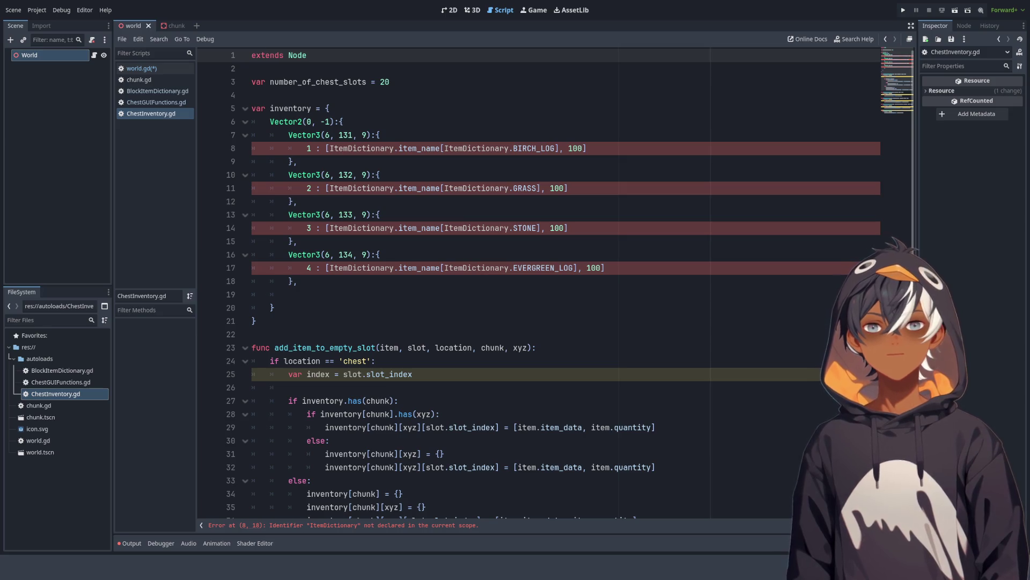
Step: Select the autoloads folder in the FileSystem dock and open Events.gd in the script editor
key("super+Left")
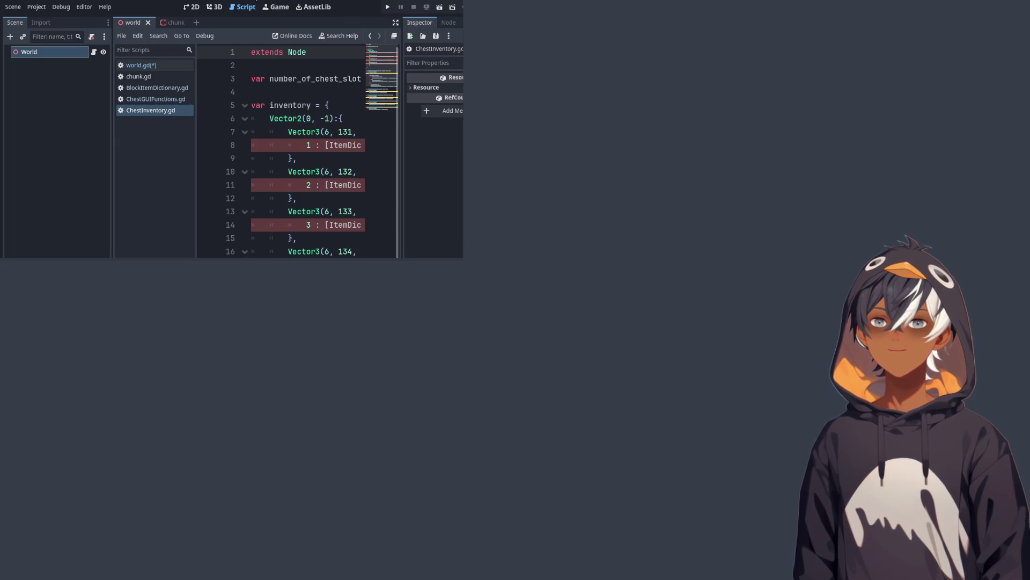
key("super+Up")
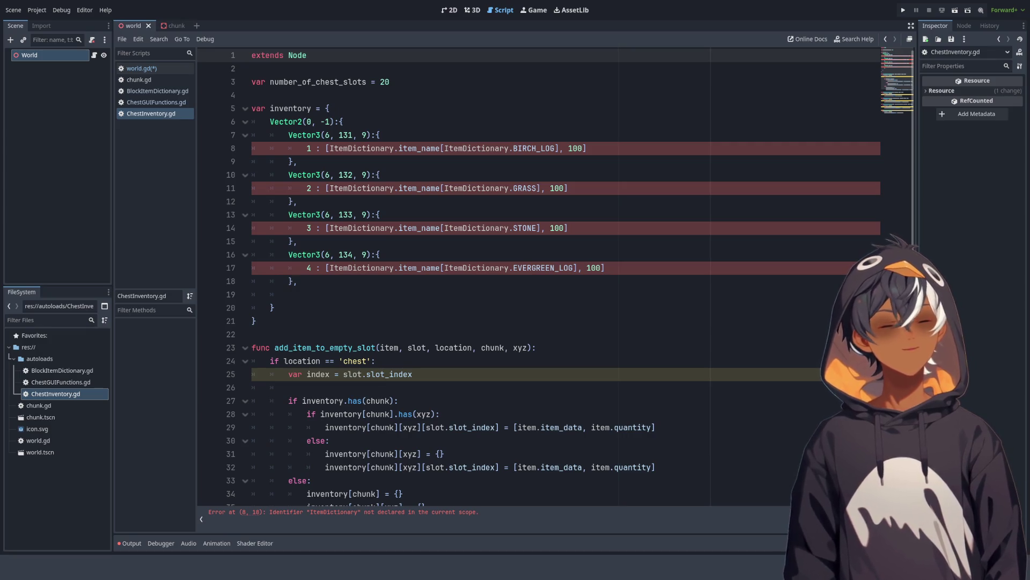
left_click(40, 359)
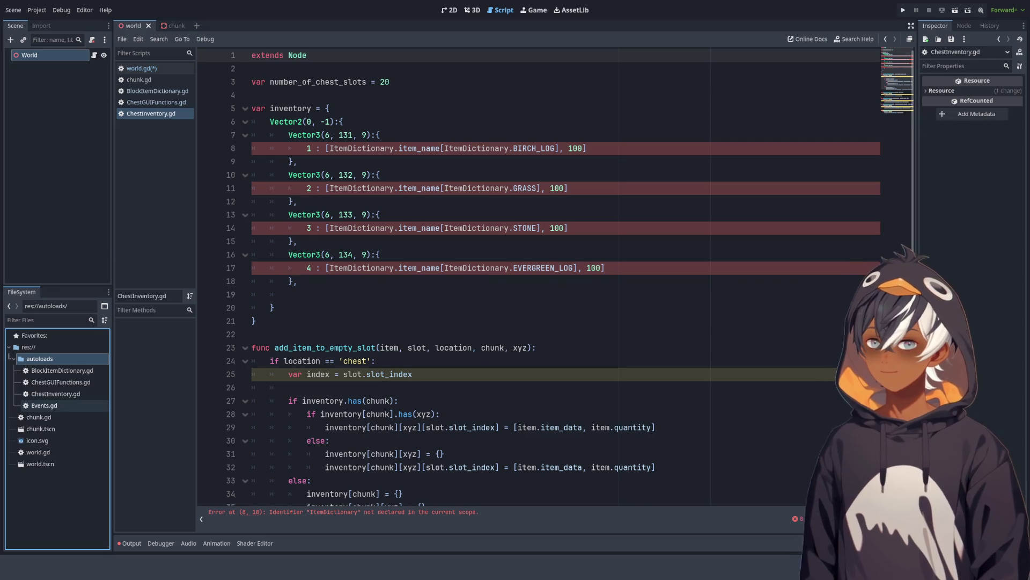
double_click(44, 405)
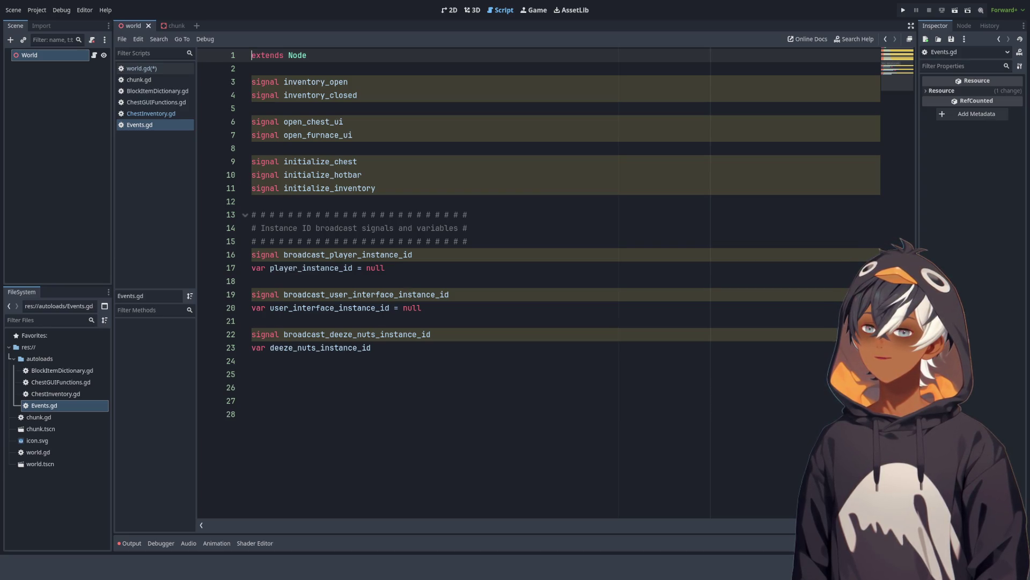
Step: Read through Events.gd's inventory signal declarations and the player_instance_id variable
left_click(351, 86)
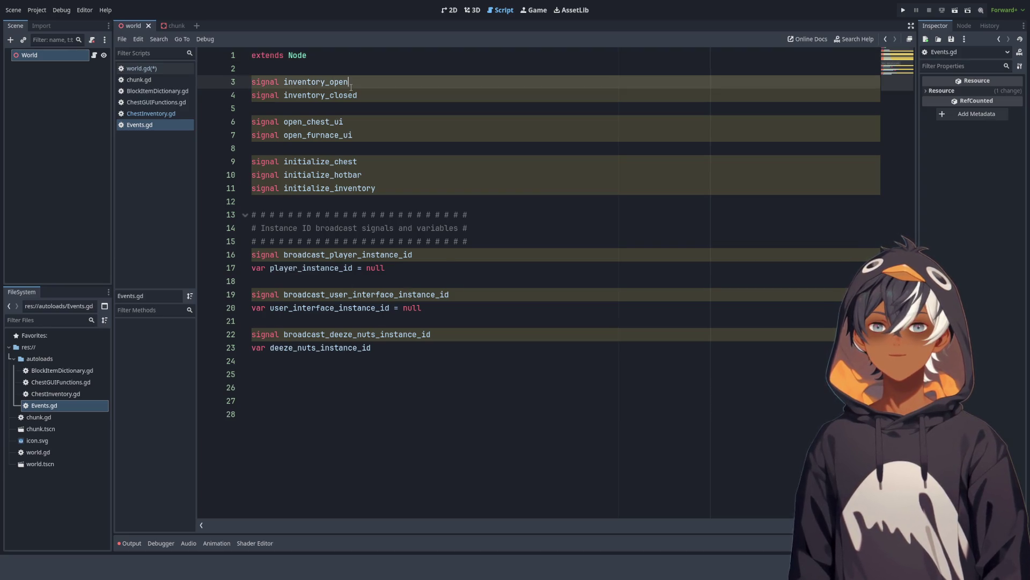
left_click_drag(355, 79, 400, 242)
left_click(406, 273)
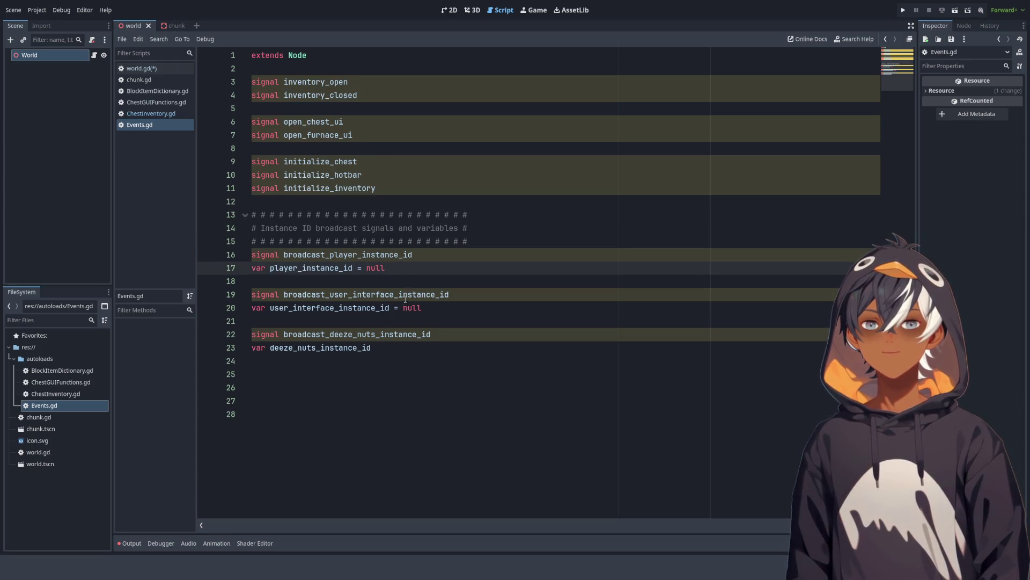
left_click(399, 334)
key("Down")
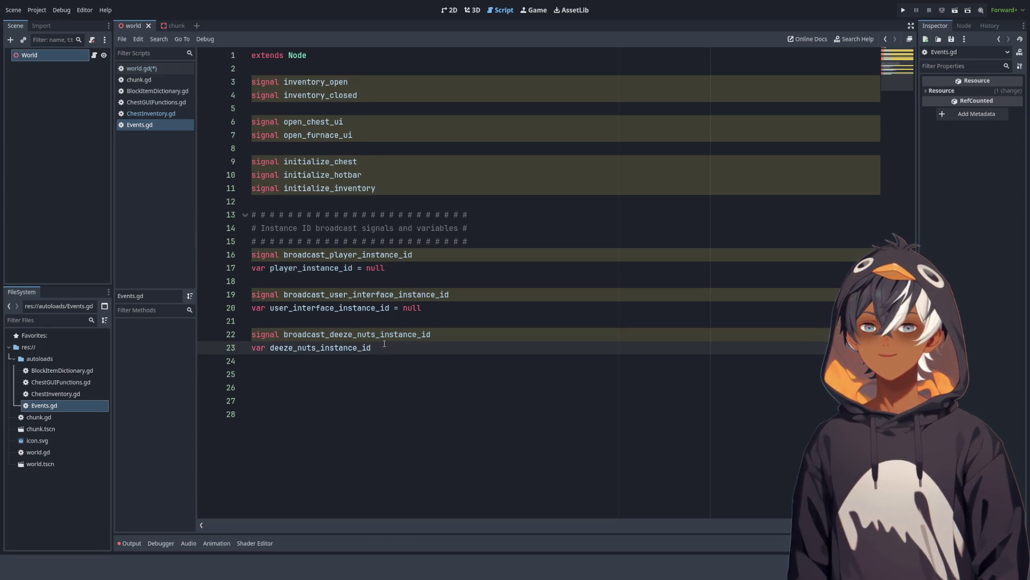
left_click(316, 348)
key("Up")
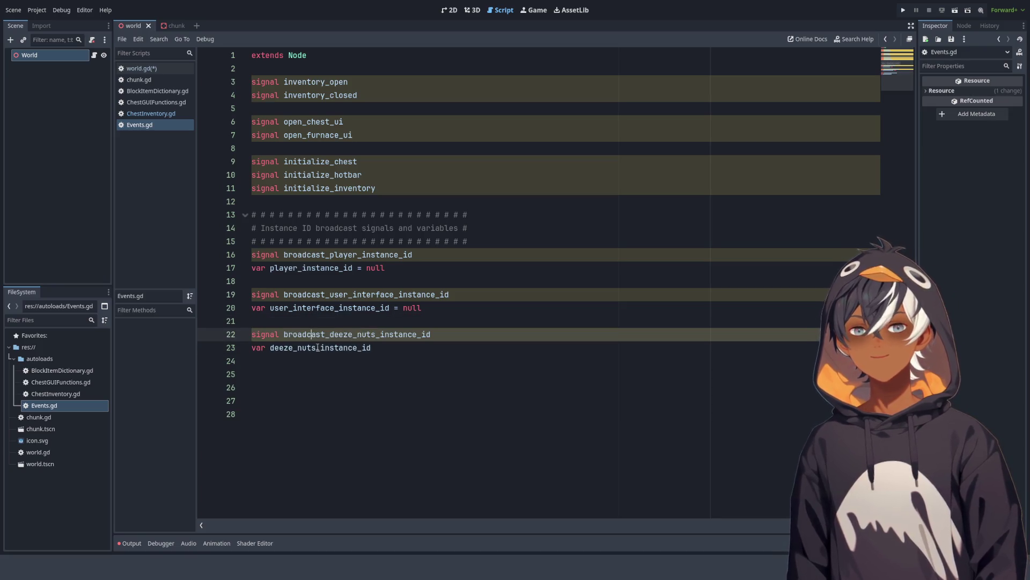
Step: Compare the broadcast_deeze_nuts_instance_id signal with the deeze_nuts_instance_id variable, then return to ChestInventory.gd
double_click(307, 332)
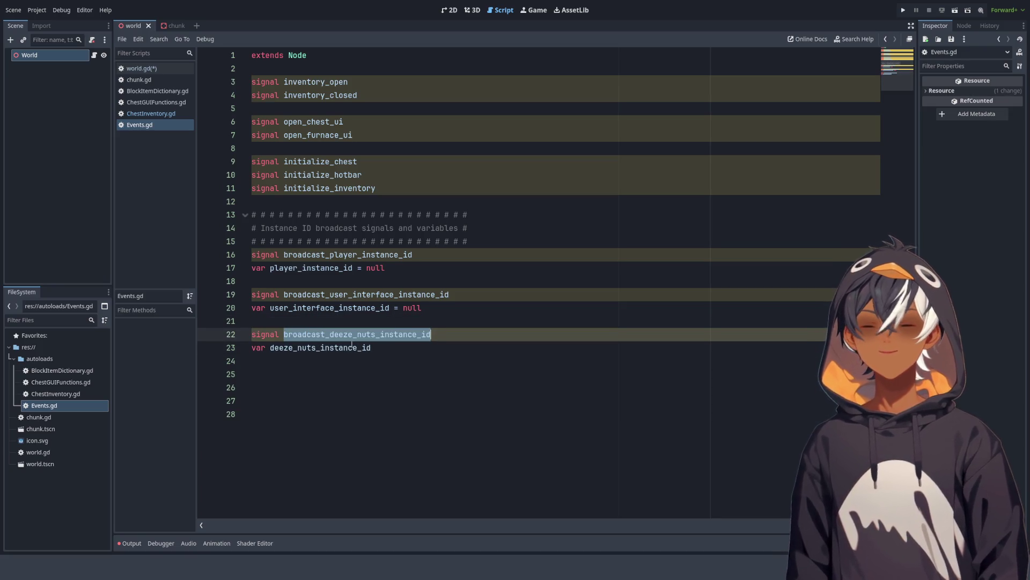
double_click(329, 351)
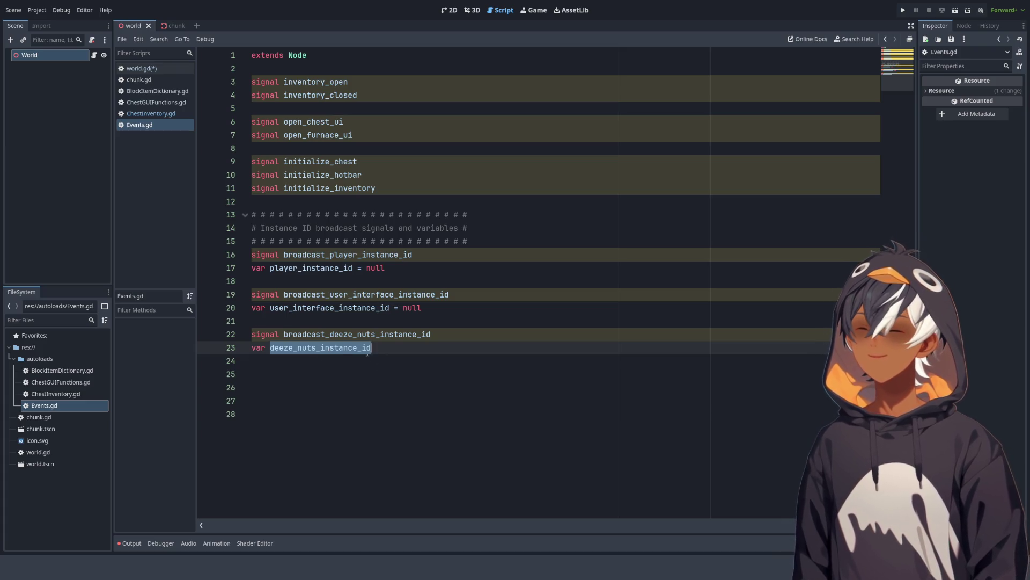
double_click(332, 334)
double_click(331, 348)
left_click(338, 362)
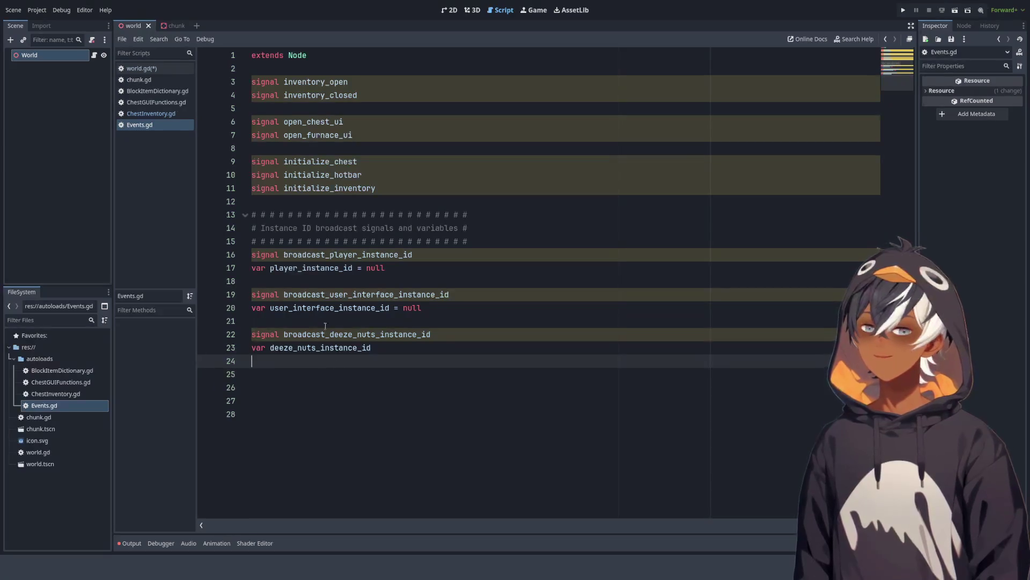
double_click(330, 334)
double_click(330, 348)
left_click(329, 322)
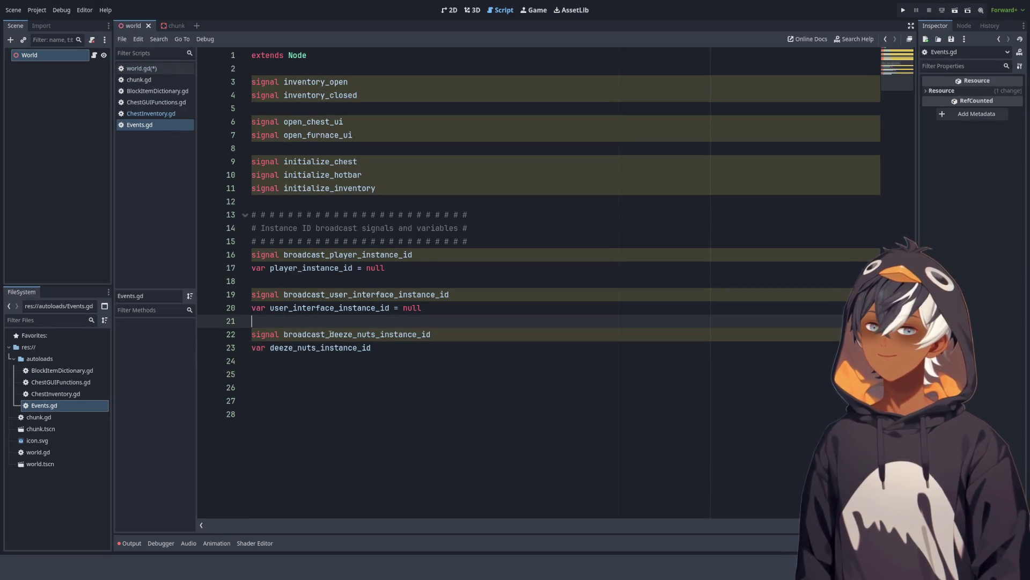
double_click(363, 334)
double_click(363, 348)
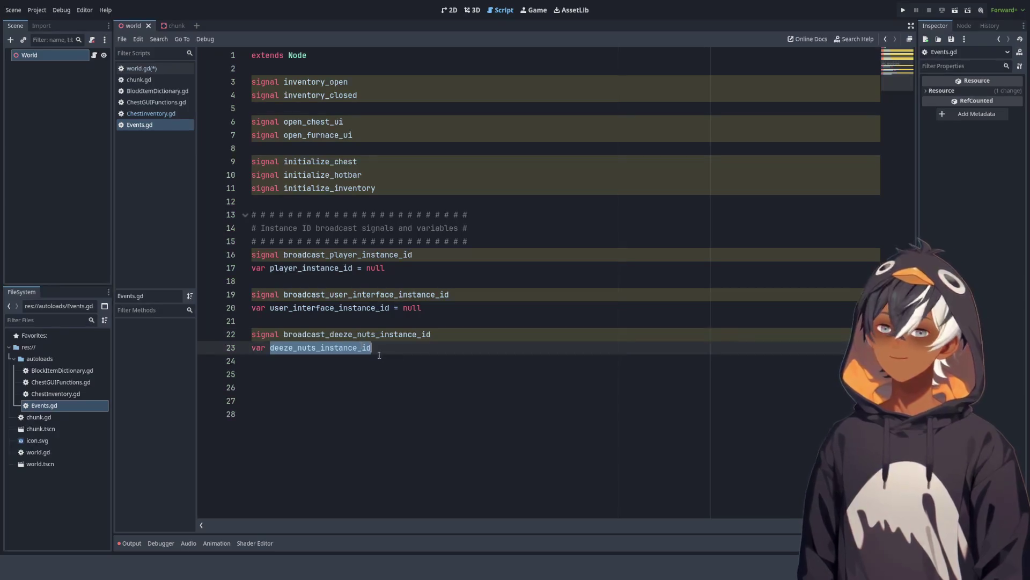
left_click(364, 361)
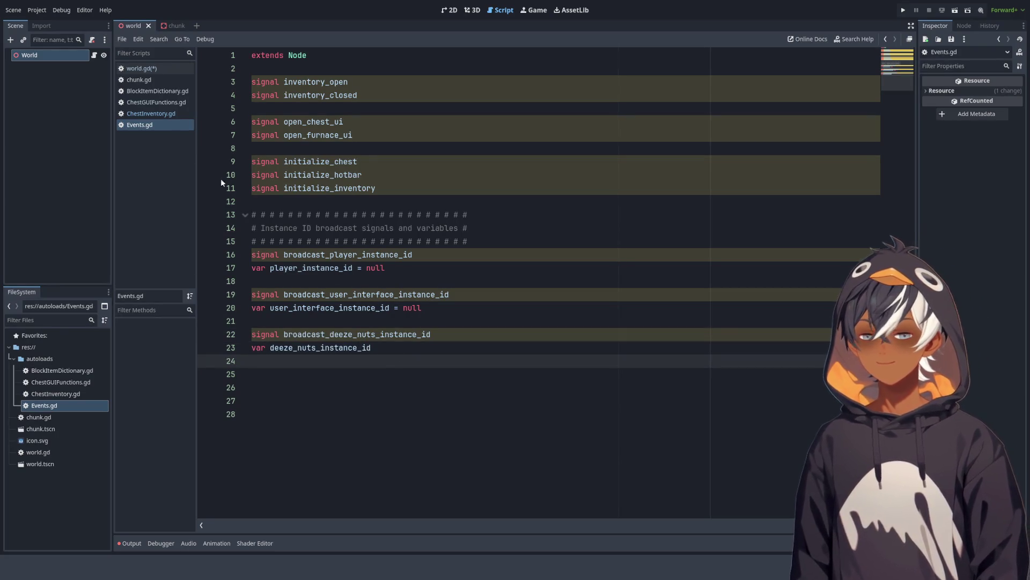
left_click(185, 113)
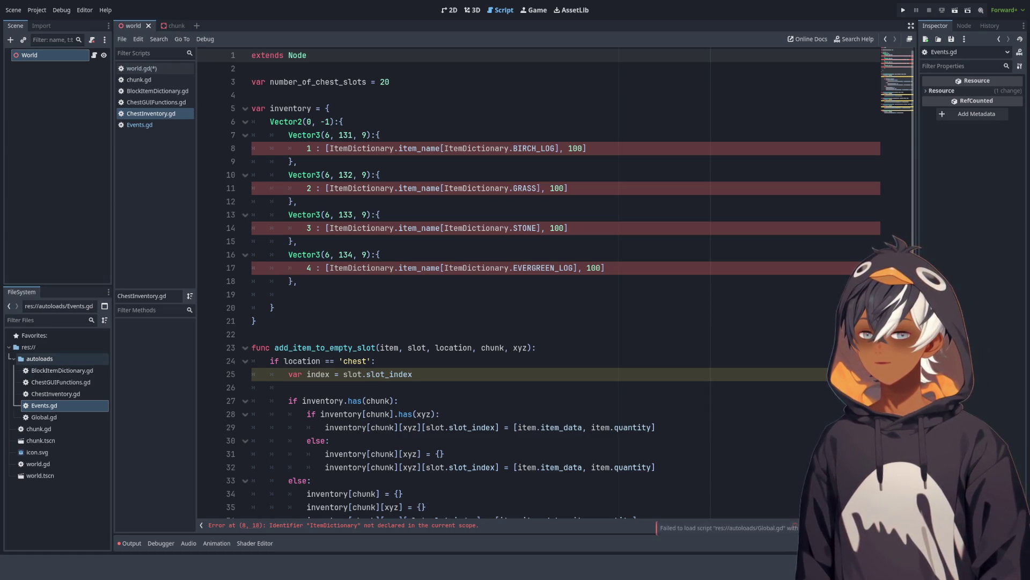
Step: Open Global.gd from the autoloads folder in the script editor
double_click(44, 417)
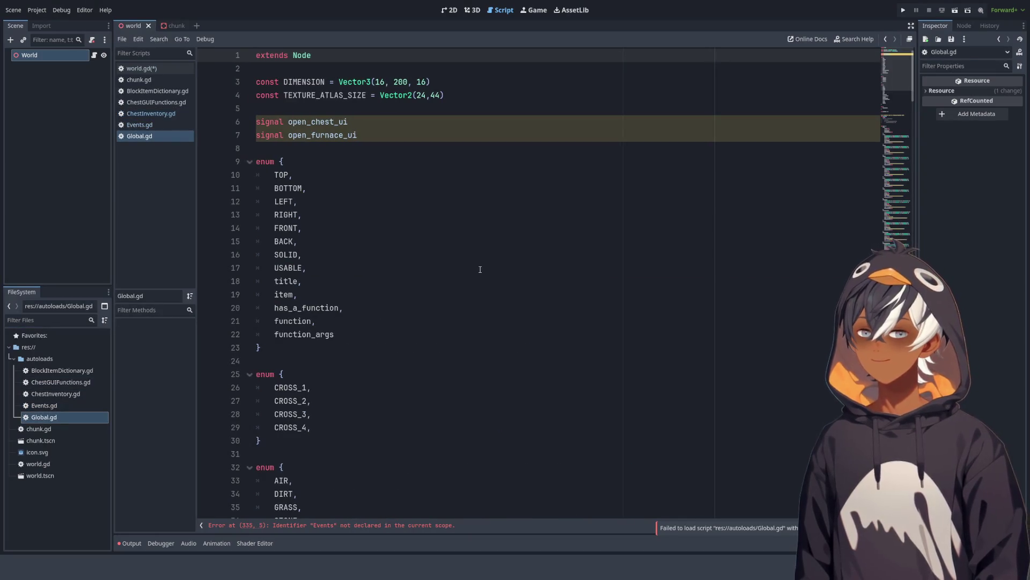
Step: Scroll down Global.gd and highlight the NOTE comment above the item_type dictionary
scroll(890, 153, "down", 20)
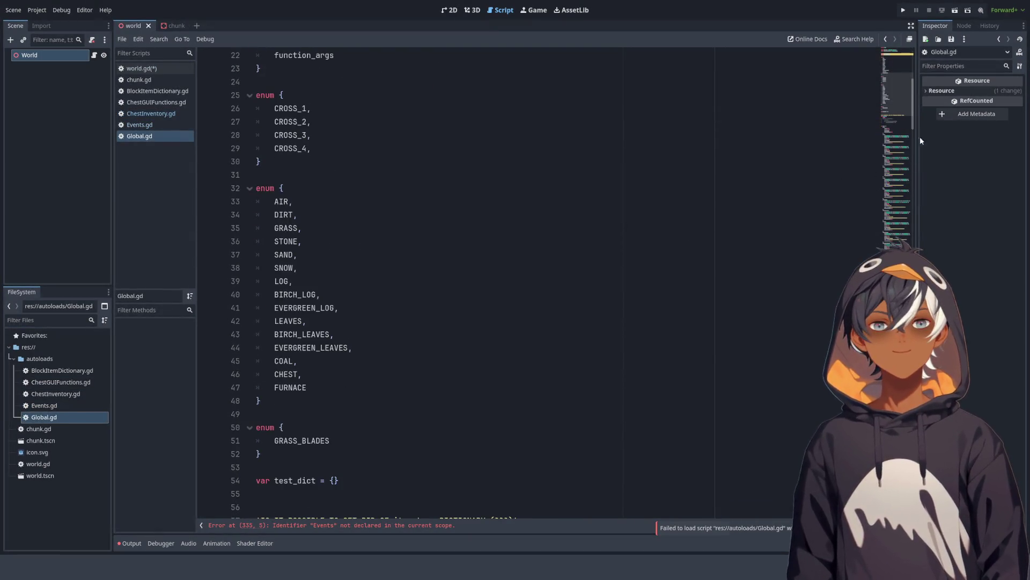
scroll(889, 154, "down", 20)
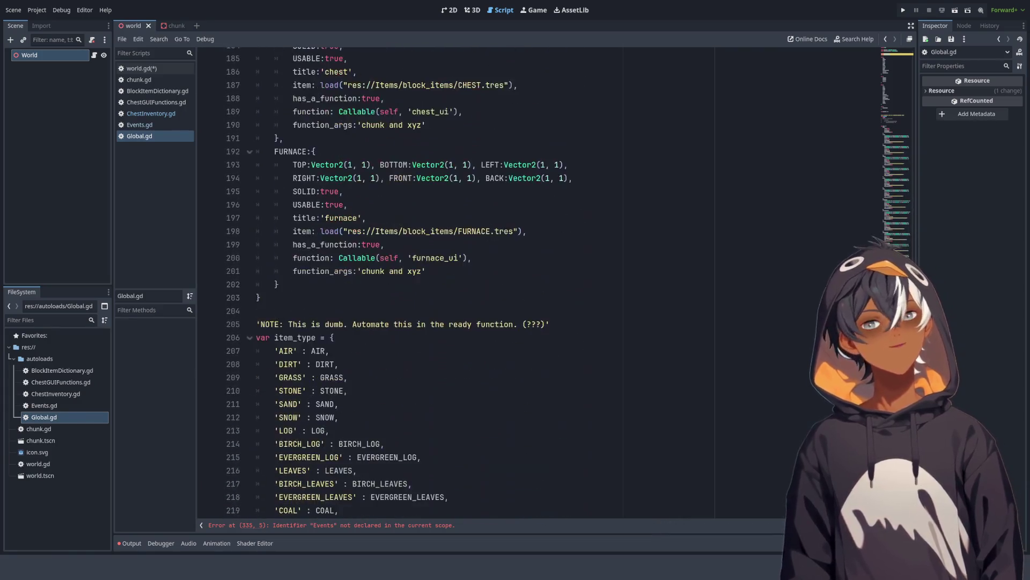
scroll(536, 279, "down", 2)
mouse_move(270, 111)
left_mouse_down()
mouse_move(375, 125)
mouse_move(616, 111)
left_mouse_up()
left_click(616, 111)
left_click_drag(261, 111, 546, 111)
left_click(606, 115)
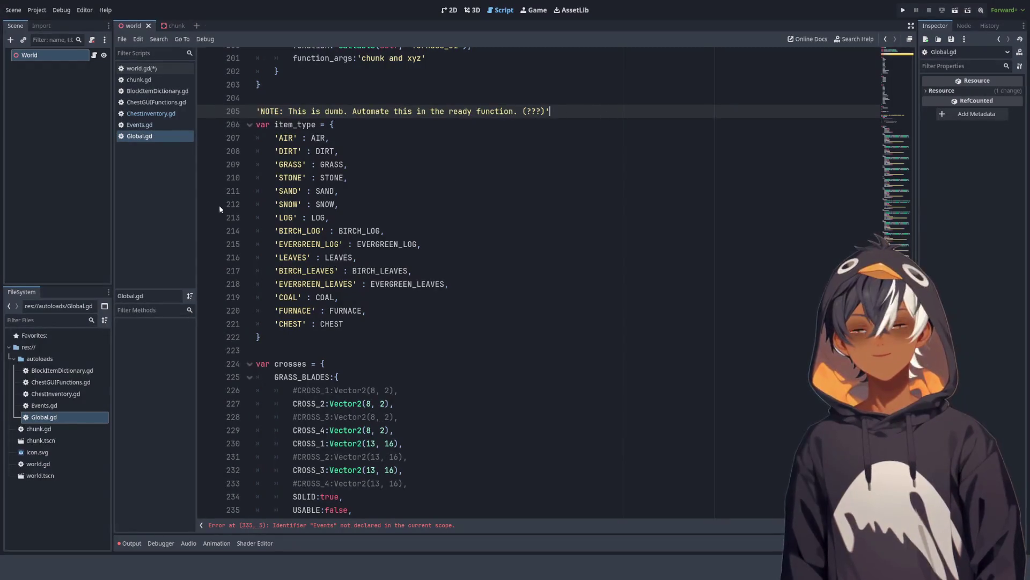
mouse_move(261, 111)
left_mouse_down()
mouse_move(375, 124)
mouse_move(542, 113)
left_mouse_up()
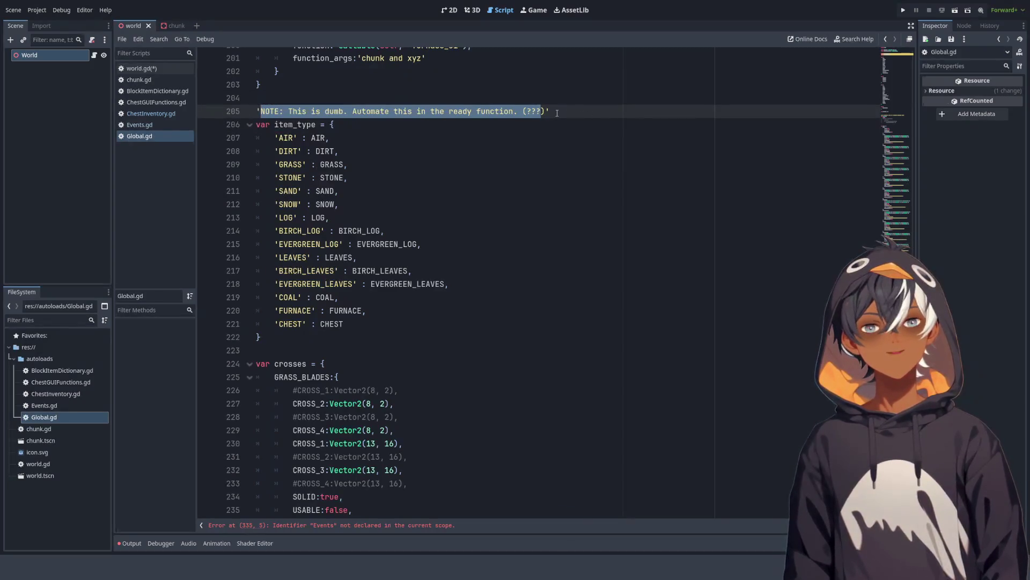
left_click(557, 113)
Step: Select the item_type dictionary entries, then switch the script editor to chunk.gd
mouse_move(274, 125)
left_mouse_down()
mouse_move(349, 166)
mouse_move(415, 300)
mouse_move(349, 325)
left_mouse_up()
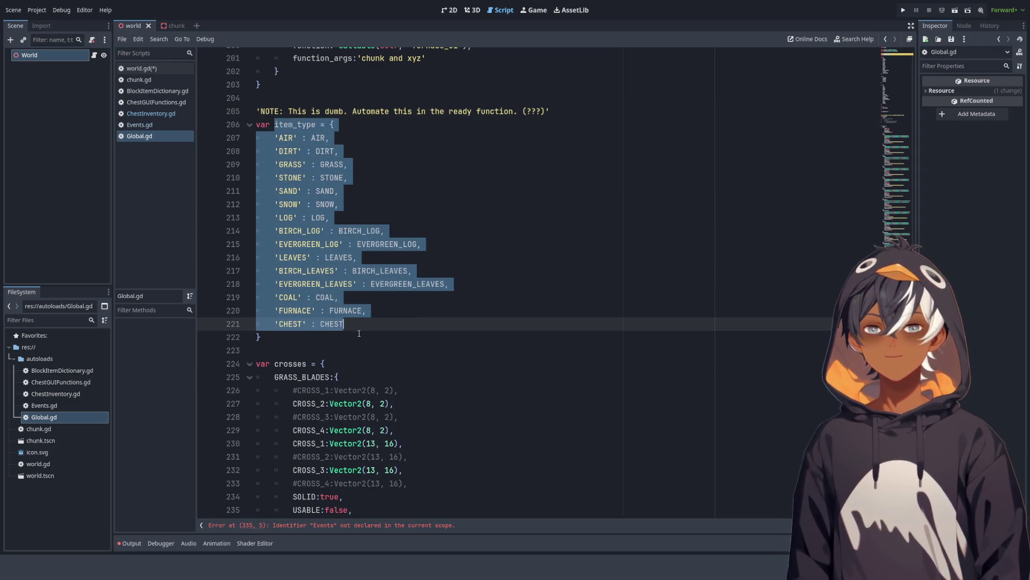
left_click(349, 325)
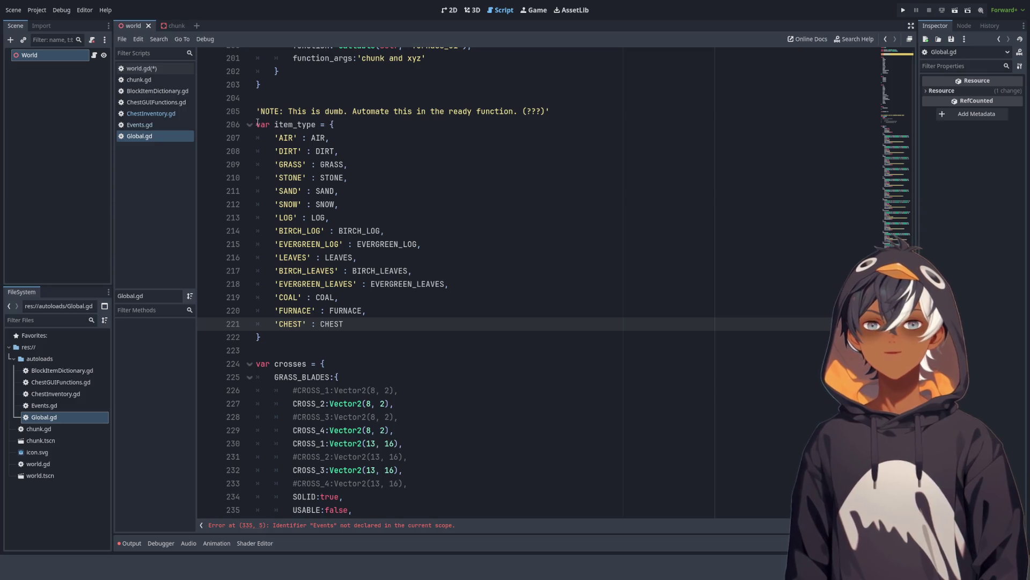
left_click(140, 80)
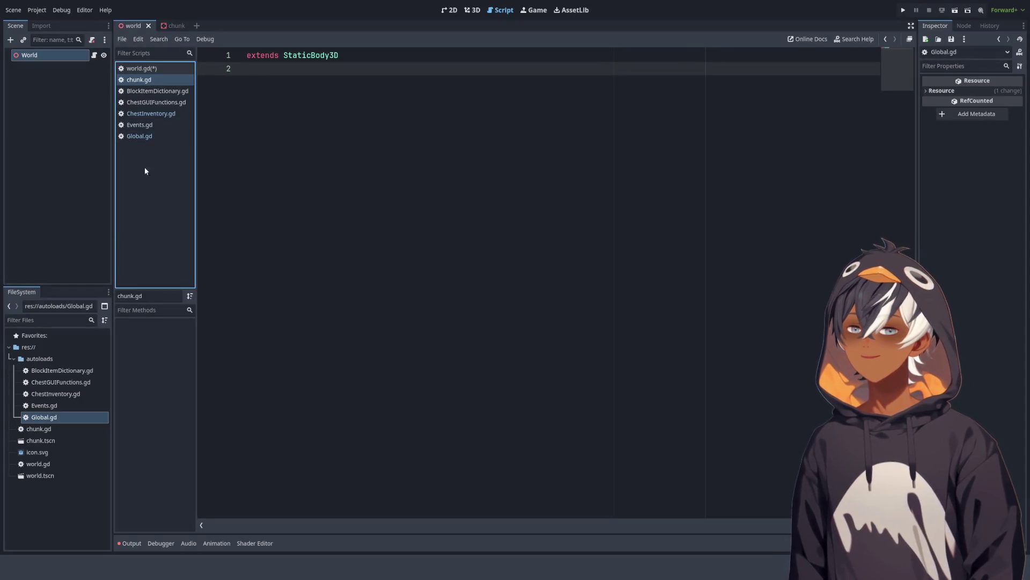
Step: Switch back to Global.gd and place the caret in its item_type dictionary
left_click(140, 136)
left_click(355, 175)
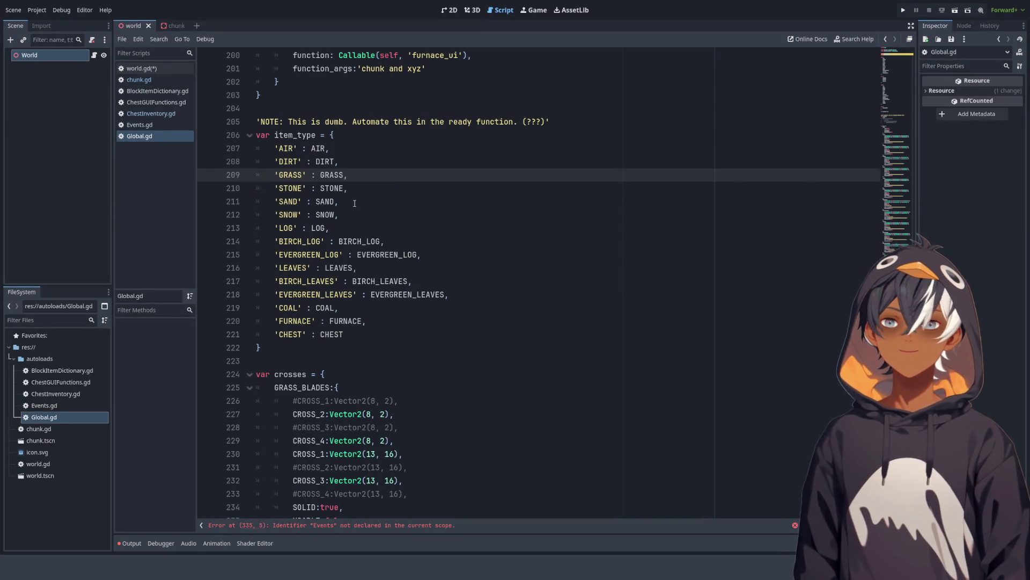
Step: Select the item_type dictionary entries from AIR down to CHEST in Global.gd
mouse_move(355, 150)
left_mouse_down()
mouse_move(370, 163)
mouse_move(384, 215)
mouse_move(490, 331)
left_mouse_up()
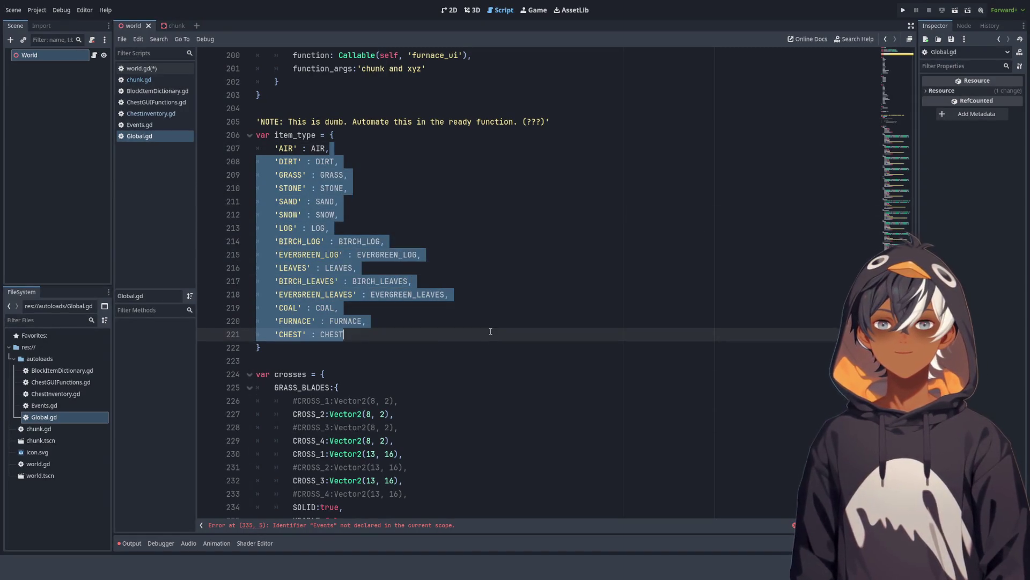
left_click(357, 321)
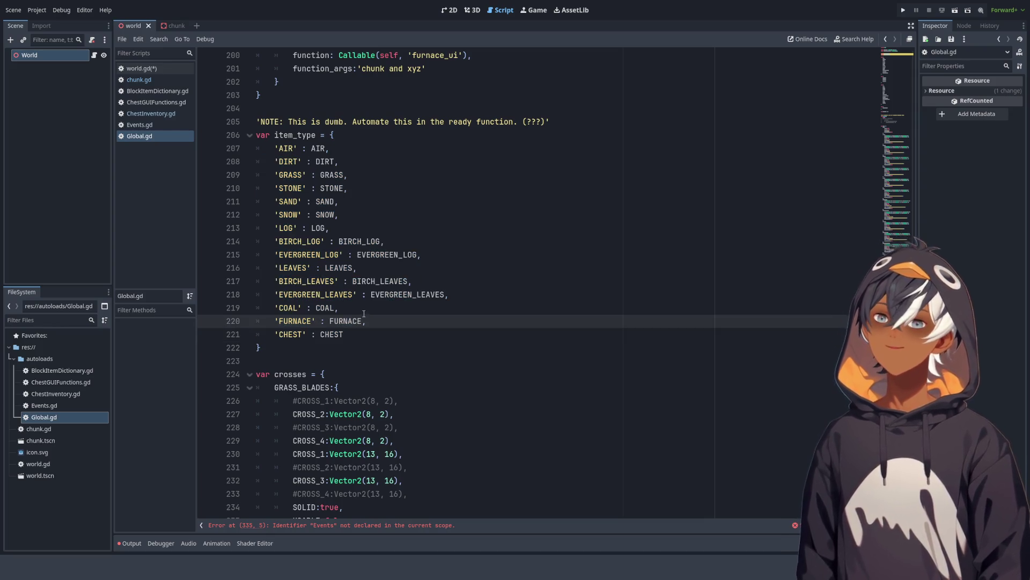
mouse_move(370, 335)
left_mouse_down()
mouse_move(408, 254)
mouse_move(396, 147)
left_mouse_up()
mouse_move(324, 149)
left_mouse_down()
mouse_move(365, 188)
mouse_move(410, 336)
left_mouse_up()
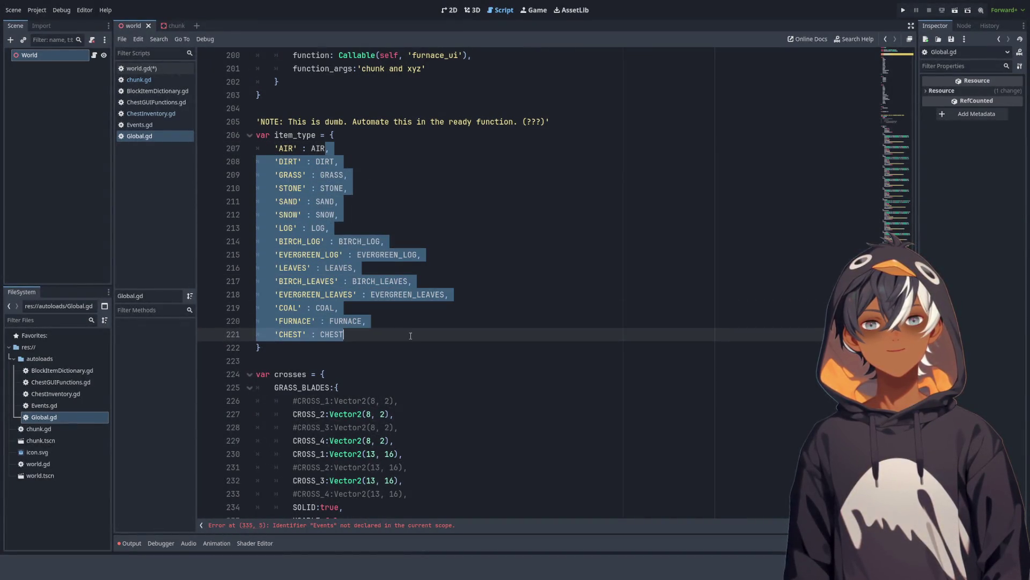
left_click(408, 336)
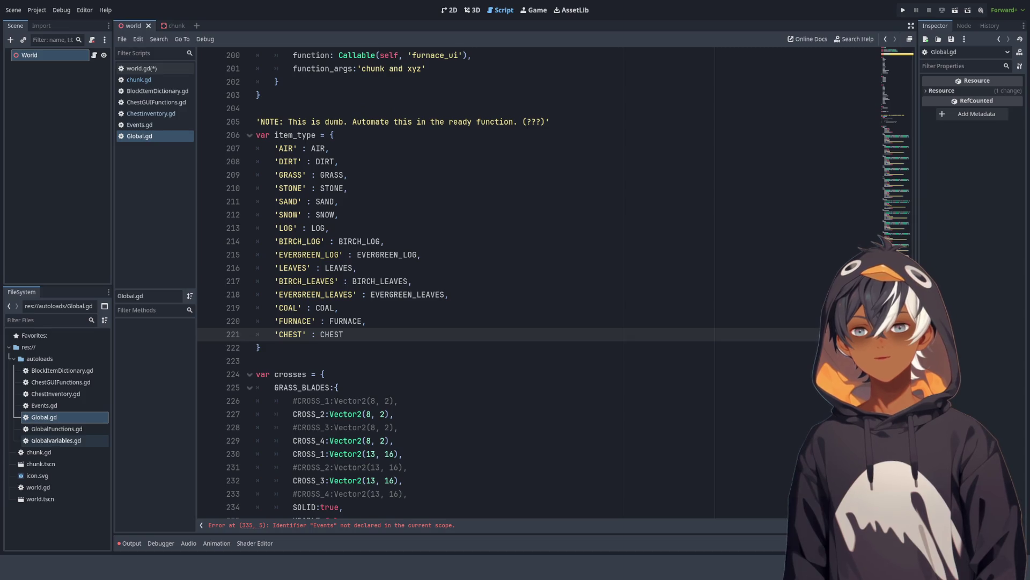
double_click(68, 441)
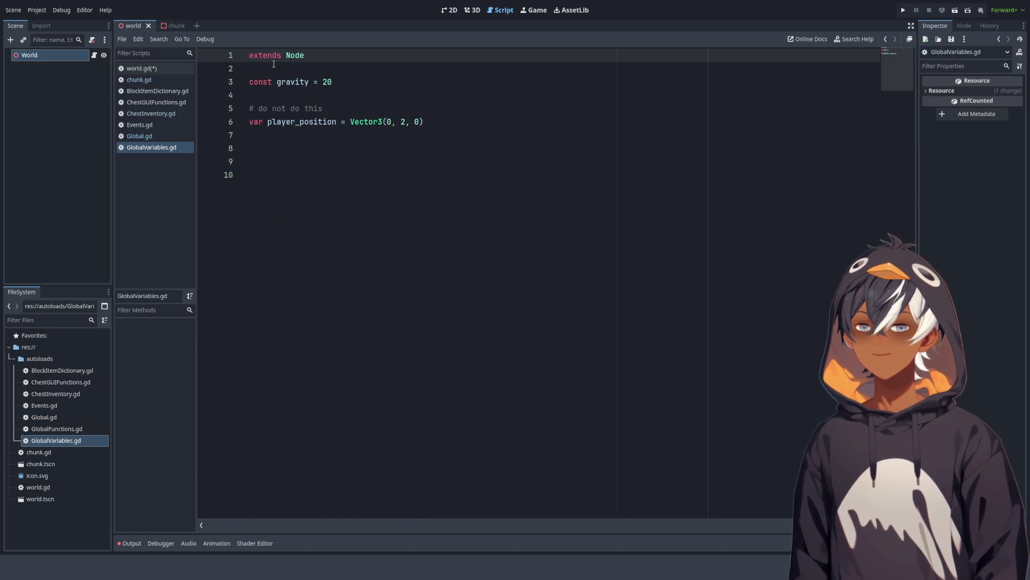
left_click_drag(251, 81, 353, 86)
left_click(352, 86)
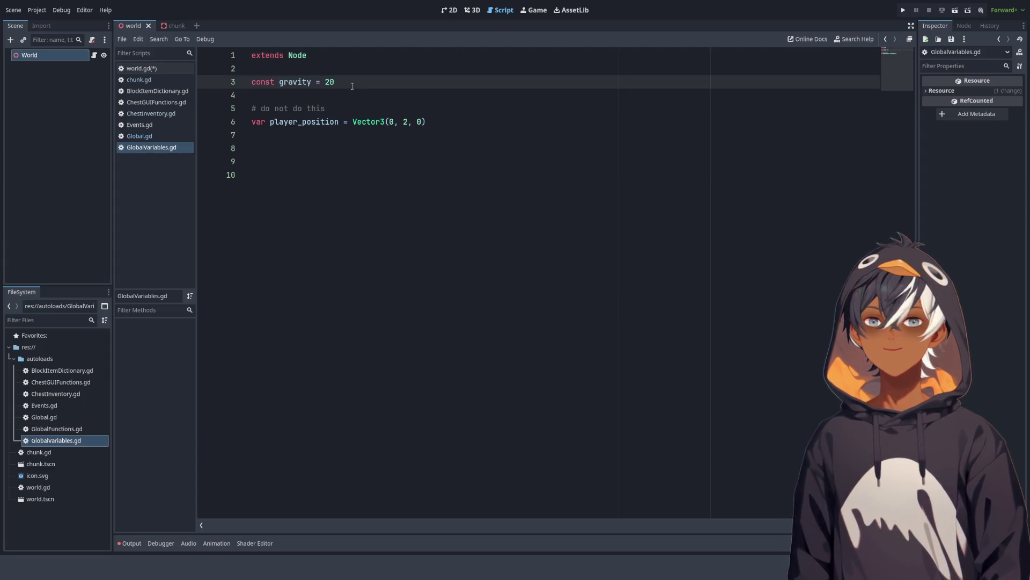
left_click_drag(279, 81, 362, 79)
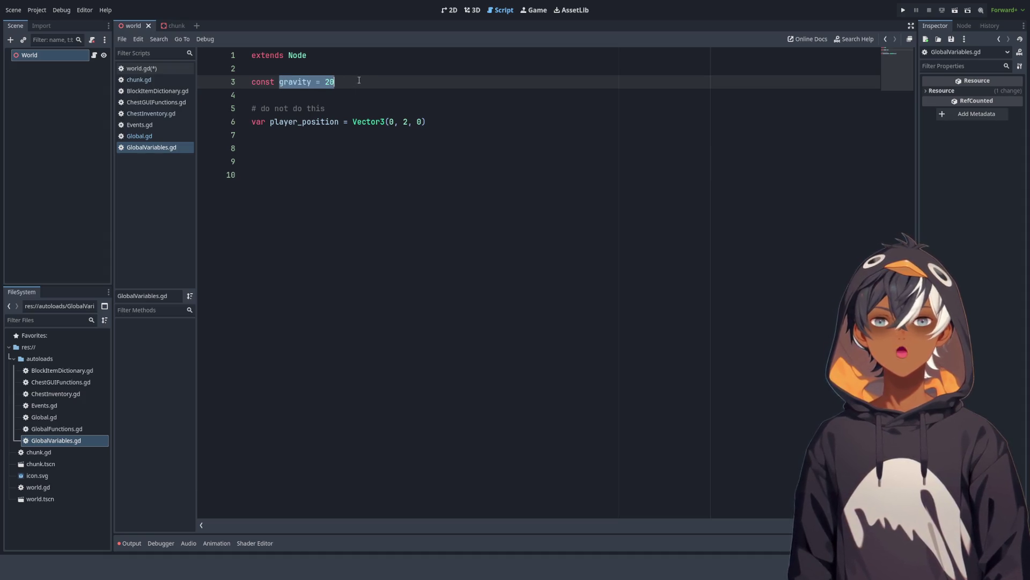
left_click(352, 81)
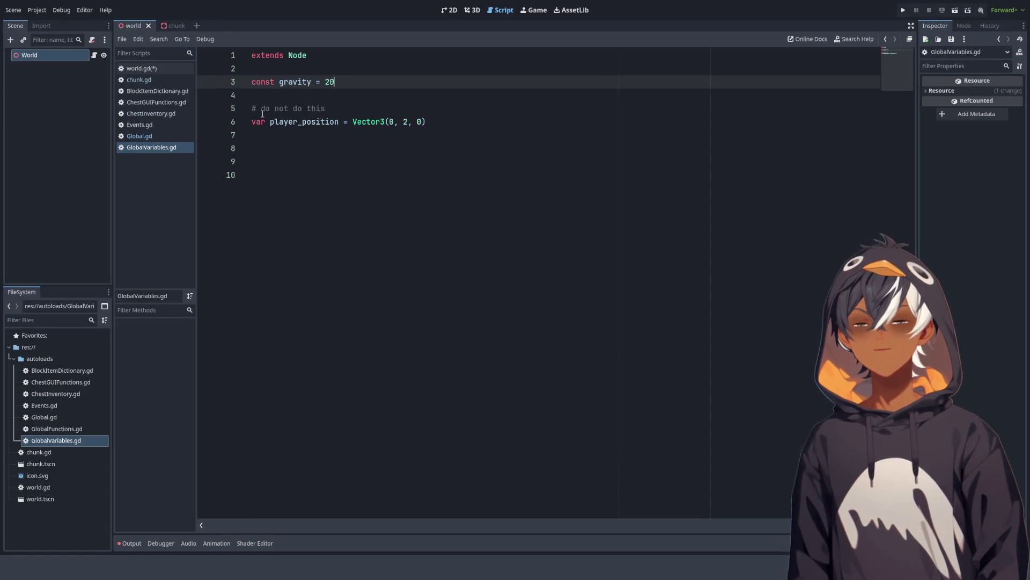
left_click_drag(262, 114, 345, 106)
left_click(294, 182)
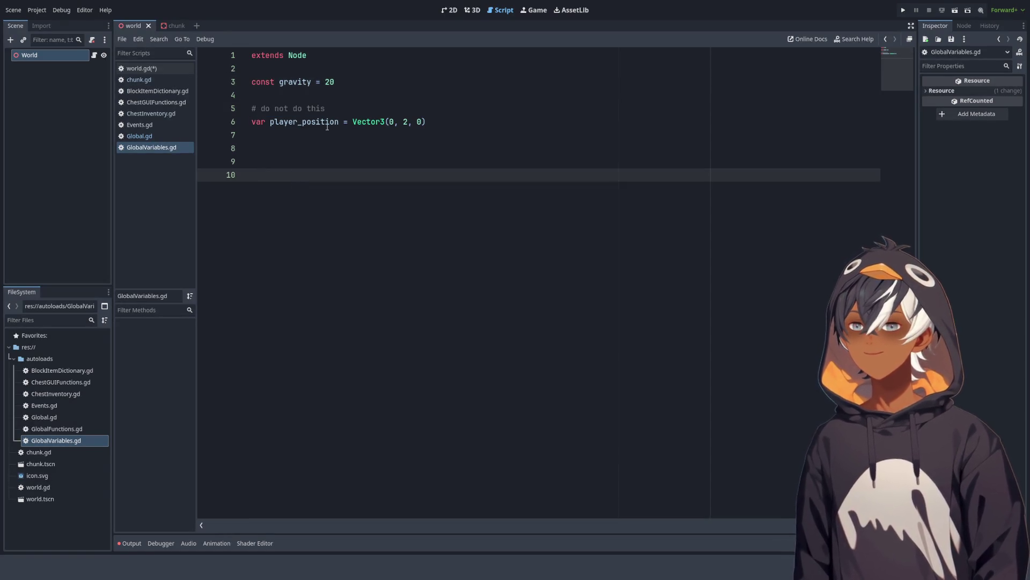
left_click_drag(254, 107, 388, 107)
left_click(388, 107)
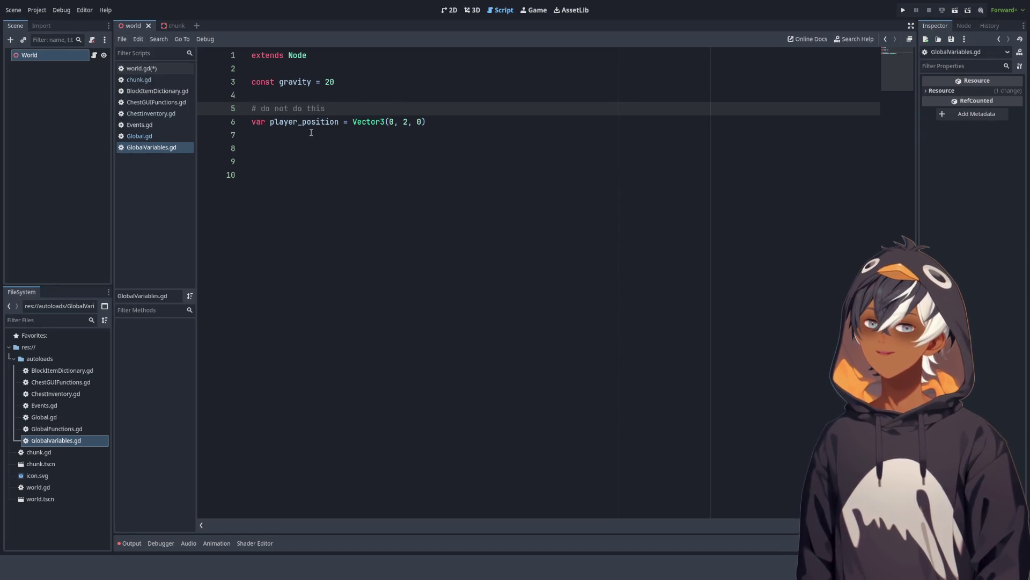
left_click_drag(270, 122, 427, 123)
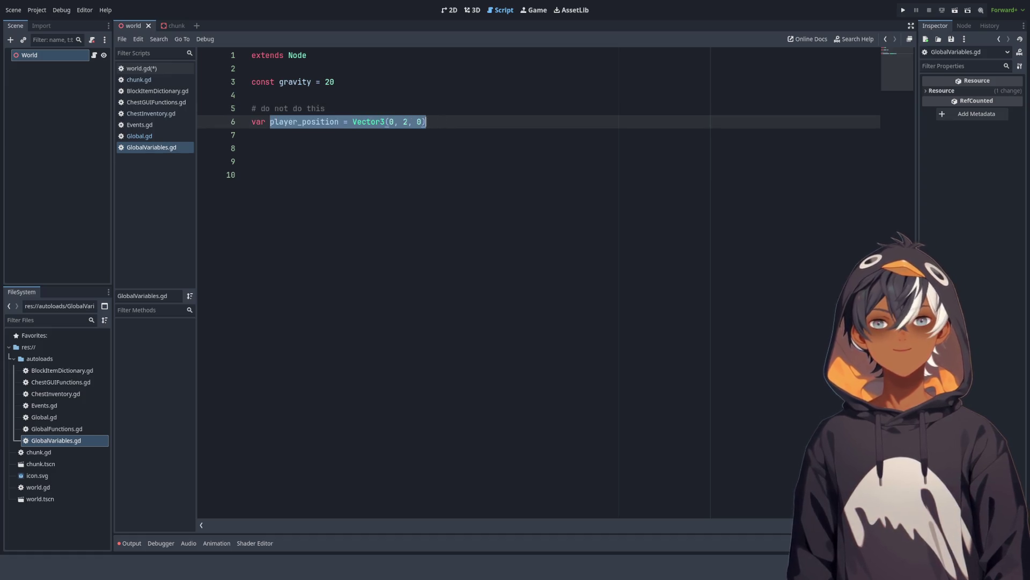
left_click(327, 122)
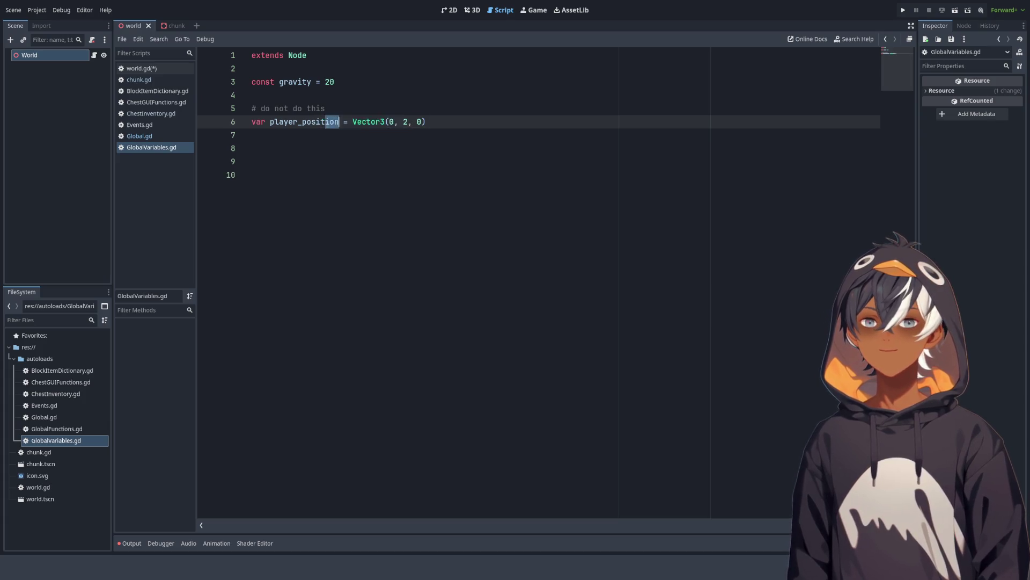
left_click_drag(251, 108, 337, 106)
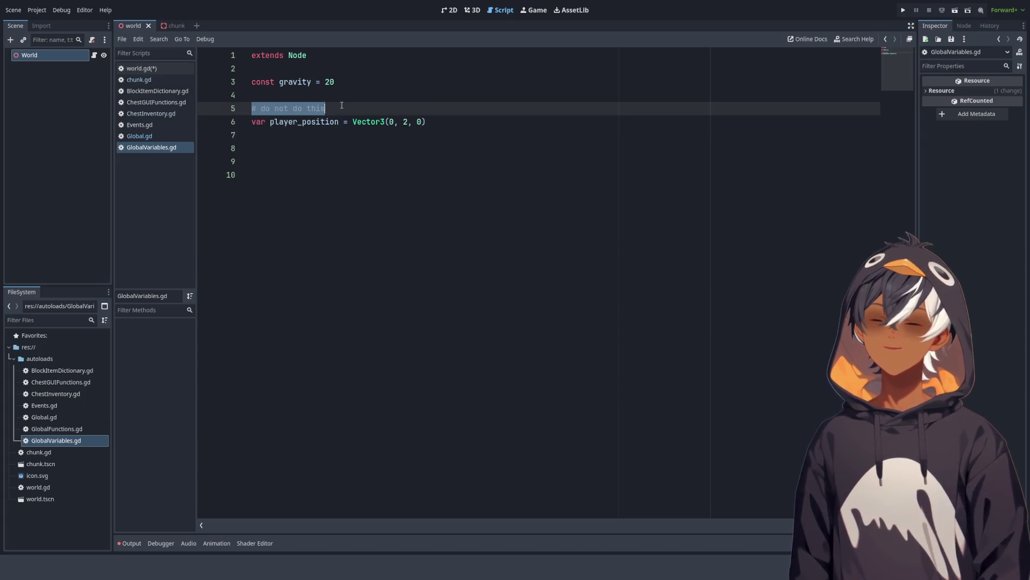
left_click_drag(260, 123, 464, 118)
left_click(466, 165)
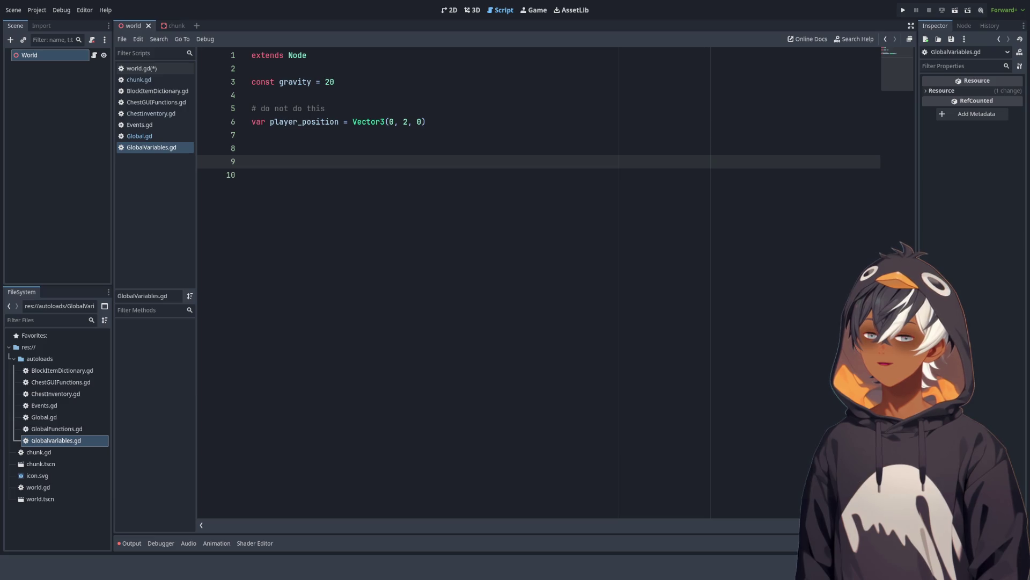
left_click_drag(302, 108, 251, 109)
left_click(352, 107)
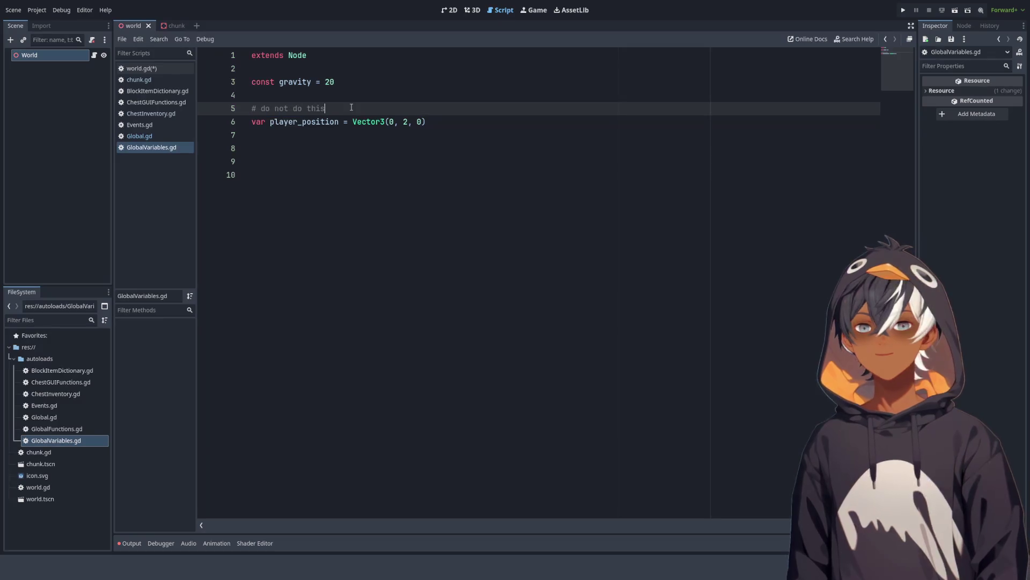
mouse_move(446, 122)
left_mouse_down()
mouse_move(266, 122)
mouse_move(281, 109)
left_mouse_up()
left_click(252, 135)
left_click(344, 122)
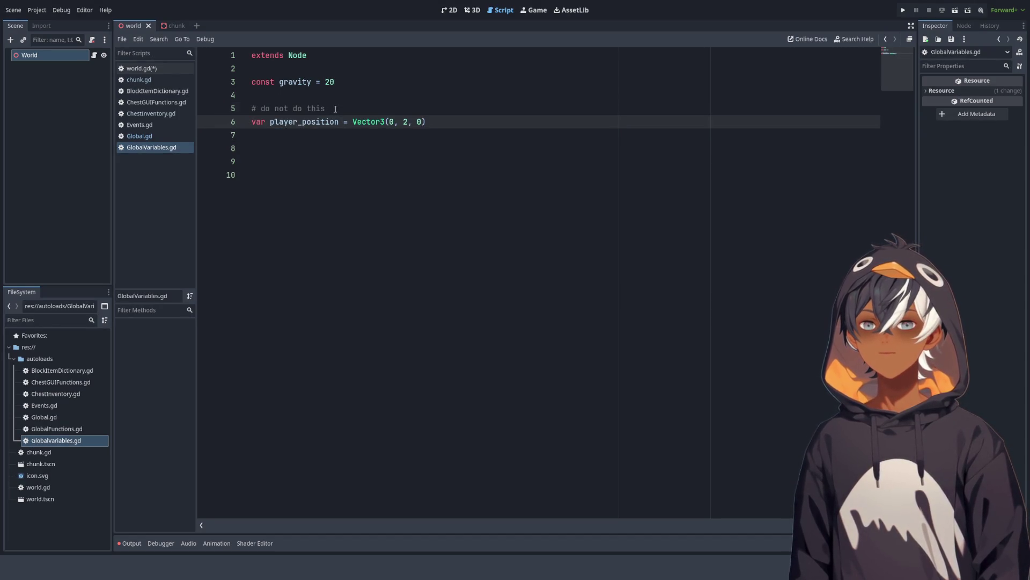
key("Up")
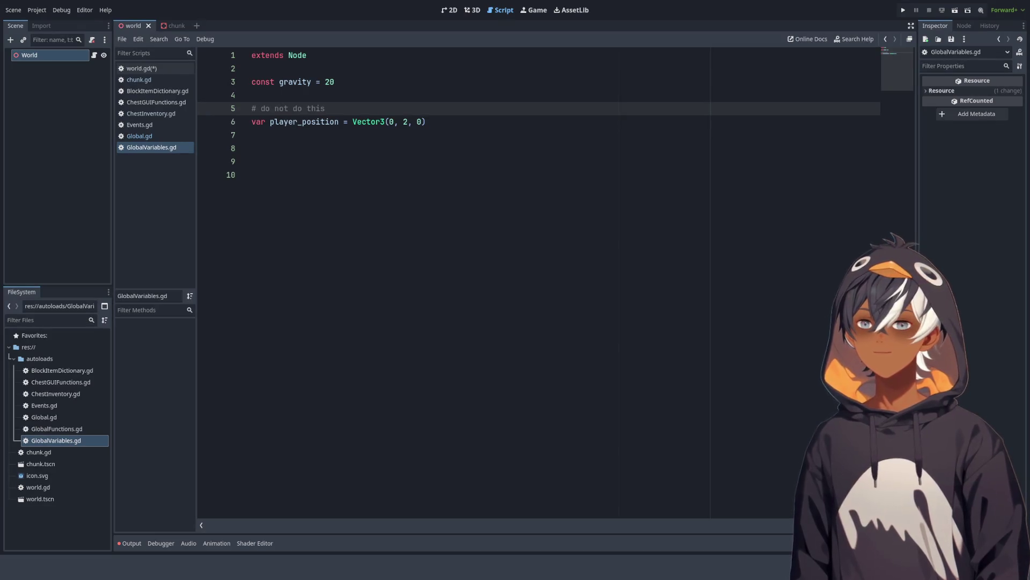
Step: Inspect InventoryGUIFunctions.gd's undeclared PlayerInventory errors, then open ItemDictionary.gd instead
double_click(66, 452)
scroll(470, 219, "down", 19)
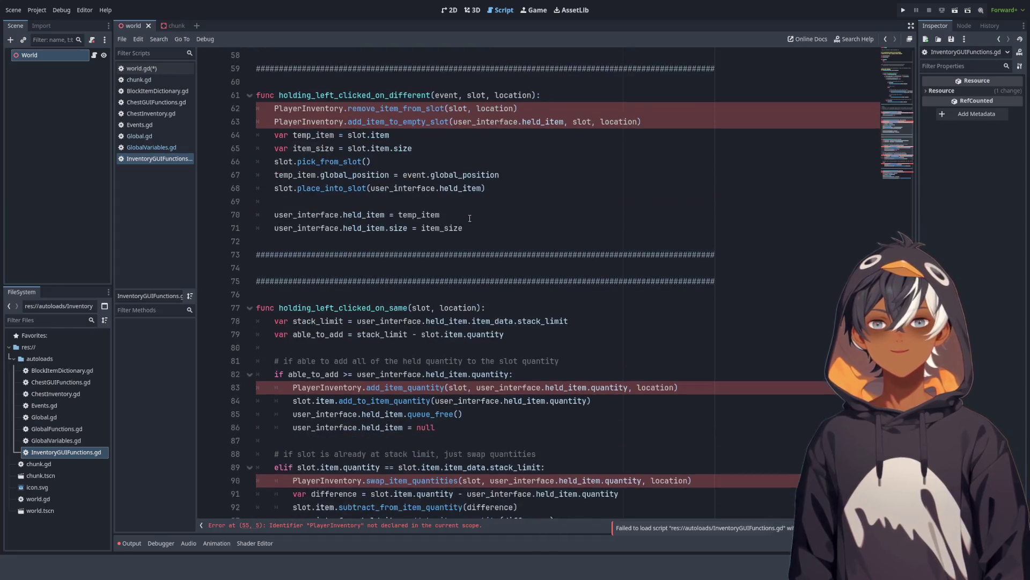
scroll(469, 219, "up", 2)
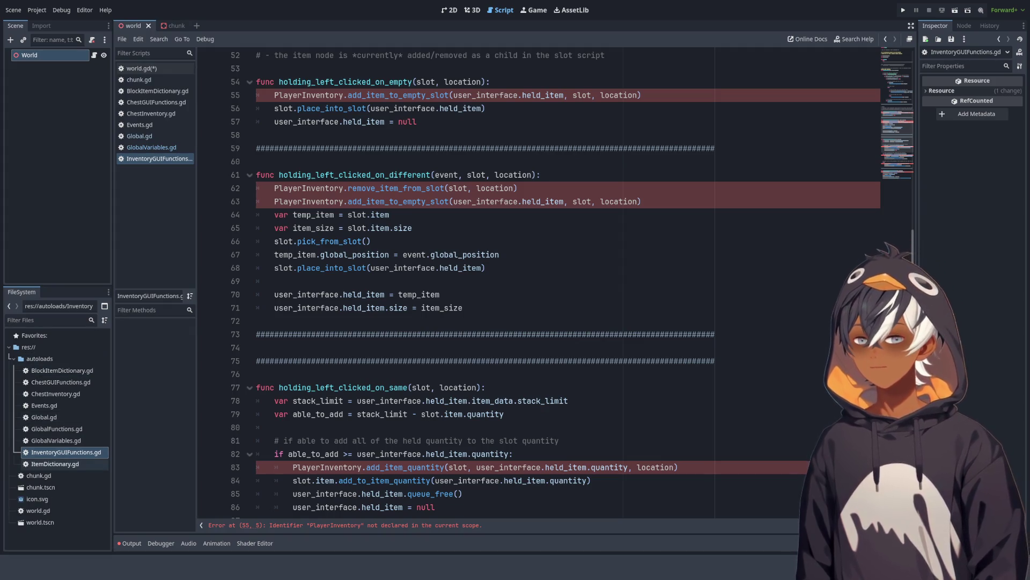
double_click(55, 464)
scroll(444, 288, "down", 1)
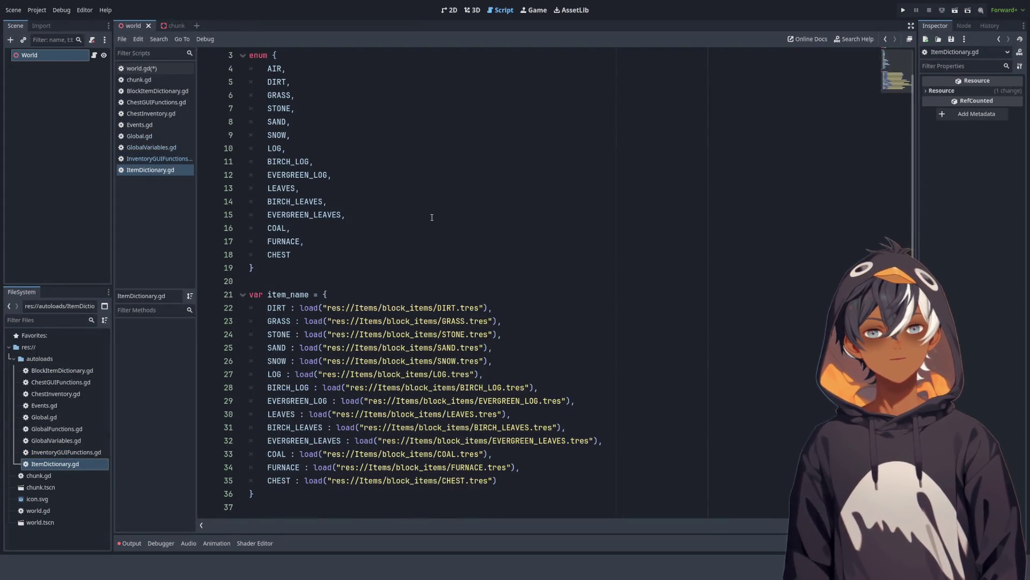
left_click(356, 180)
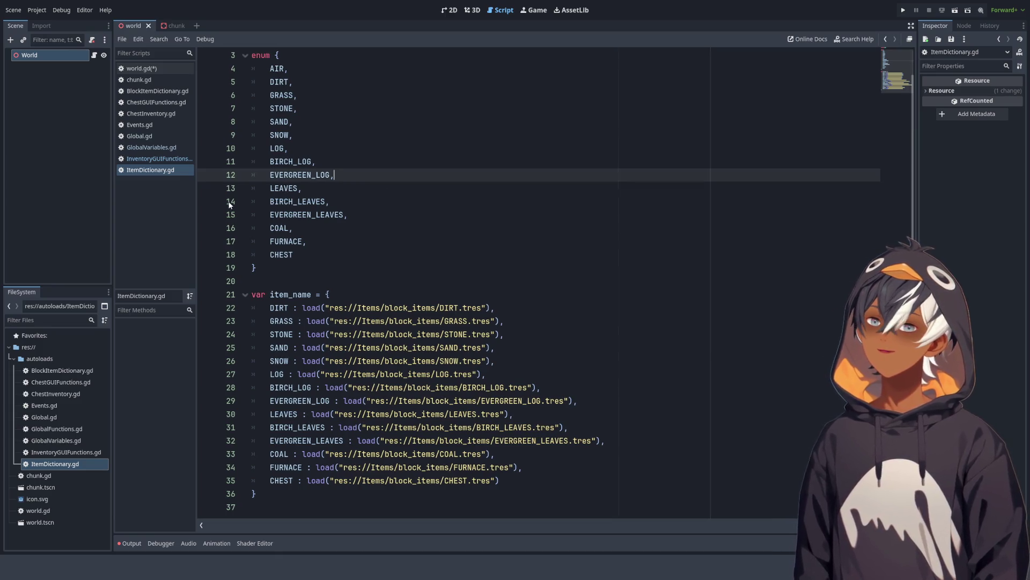
mouse_move(281, 56)
left_mouse_down()
mouse_move(293, 155)
mouse_move(334, 192)
mouse_move(322, 271)
mouse_move(537, 391)
mouse_move(537, 455)
mouse_move(552, 485)
left_mouse_up()
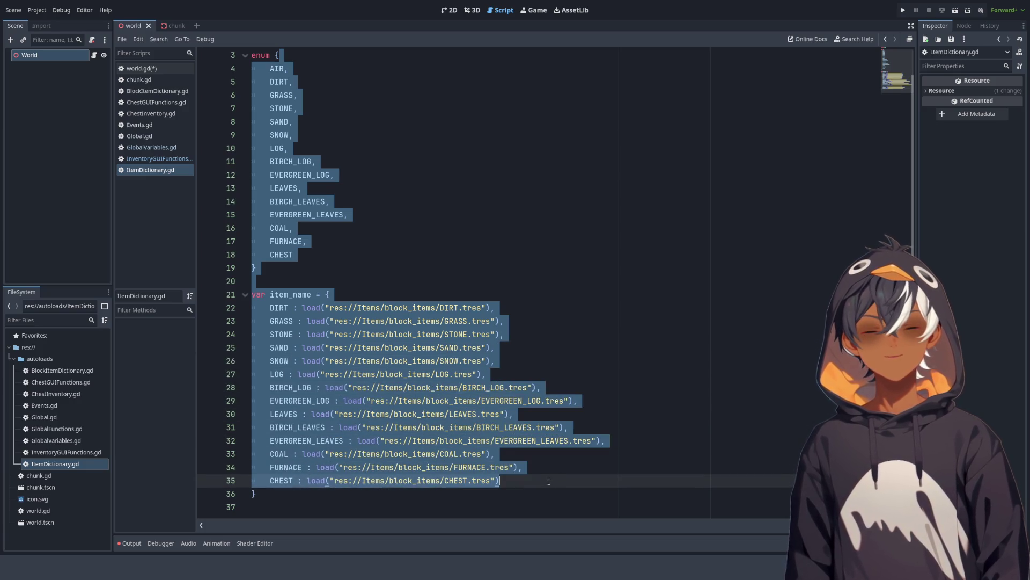
left_click(548, 479)
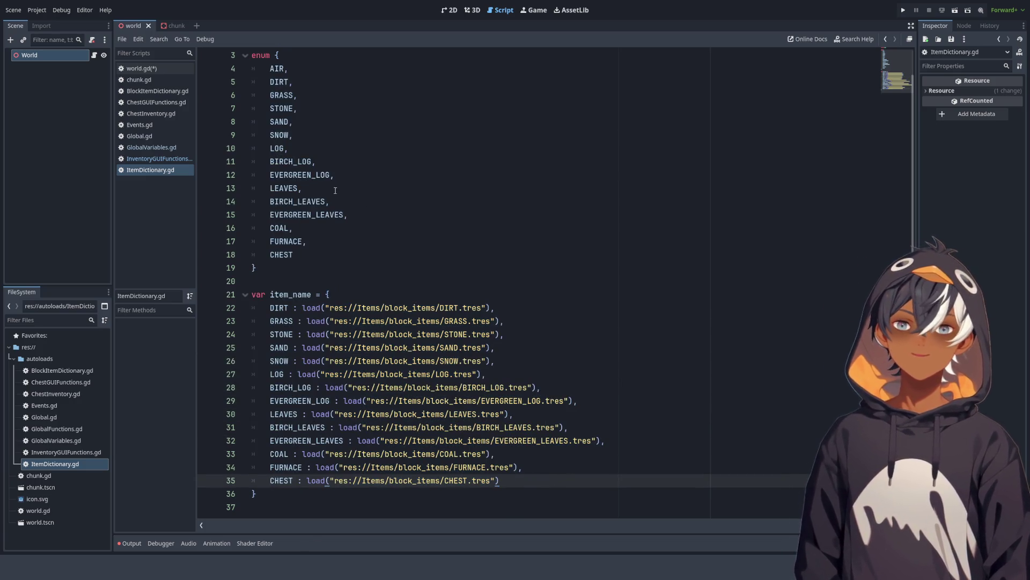
left_click_drag(324, 294, 405, 414)
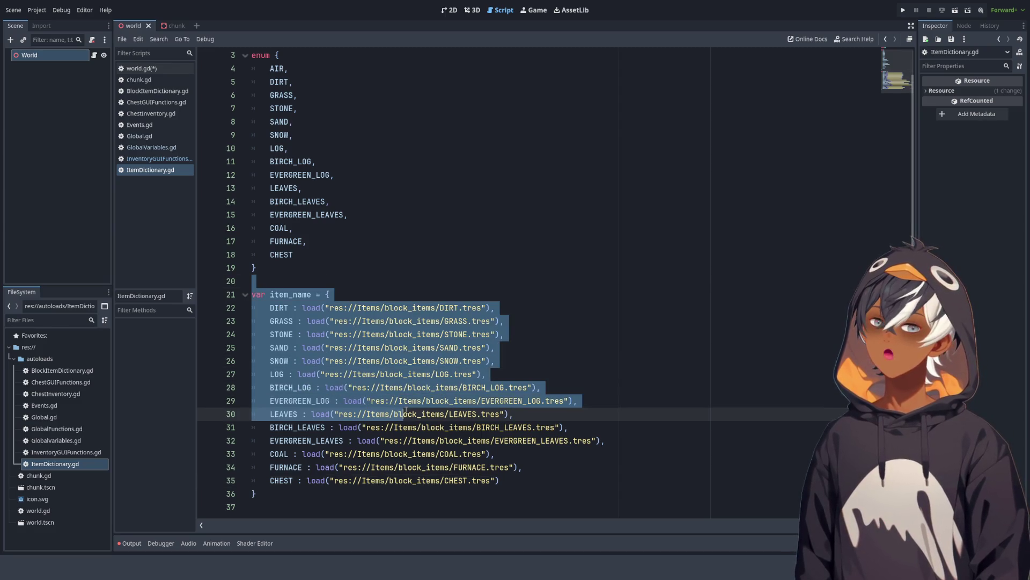
left_click(545, 256)
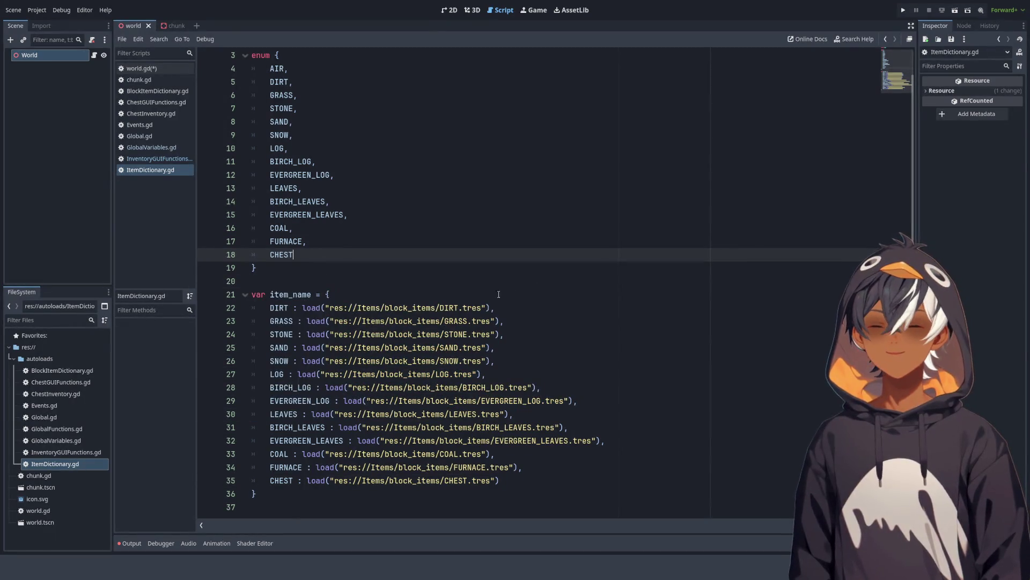
left_click(307, 273)
mouse_move(330, 295)
left_mouse_down()
mouse_move(440, 401)
mouse_move(453, 427)
left_mouse_up()
left_click(360, 481)
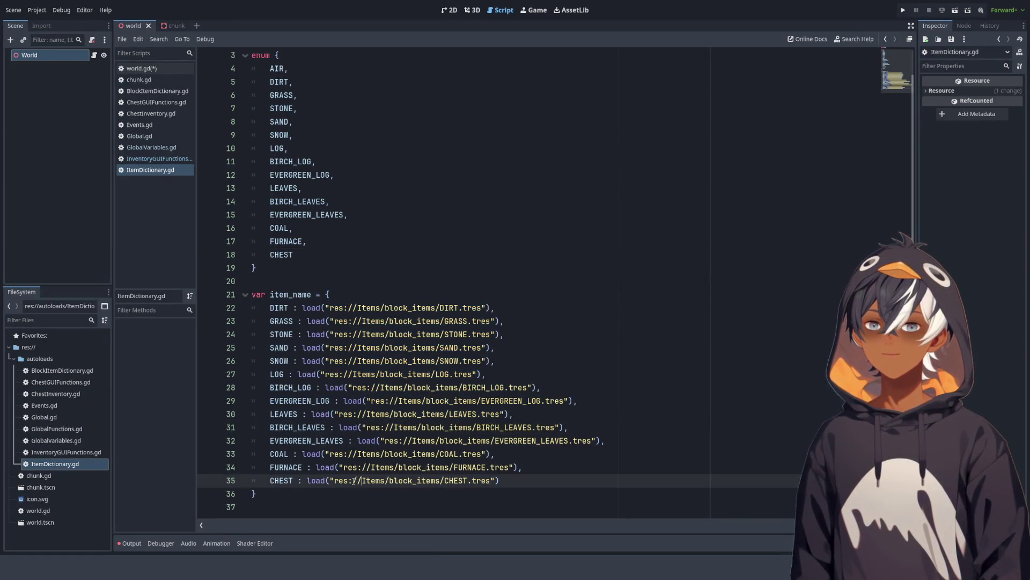
left_click(327, 270)
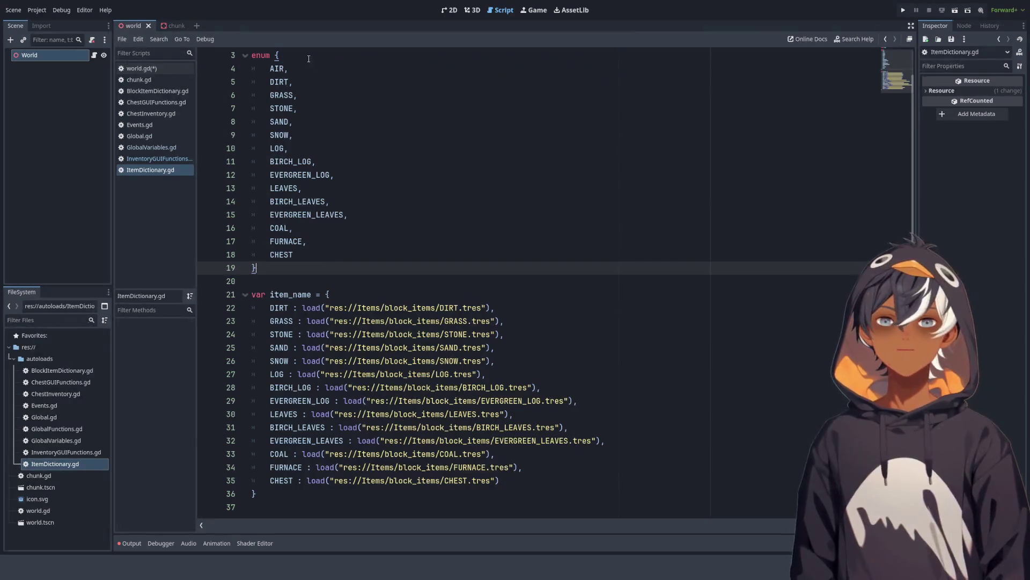
mouse_move(252, 56)
left_mouse_down()
mouse_move(357, 88)
mouse_move(301, 376)
mouse_move(515, 501)
left_mouse_up()
left_click(461, 241)
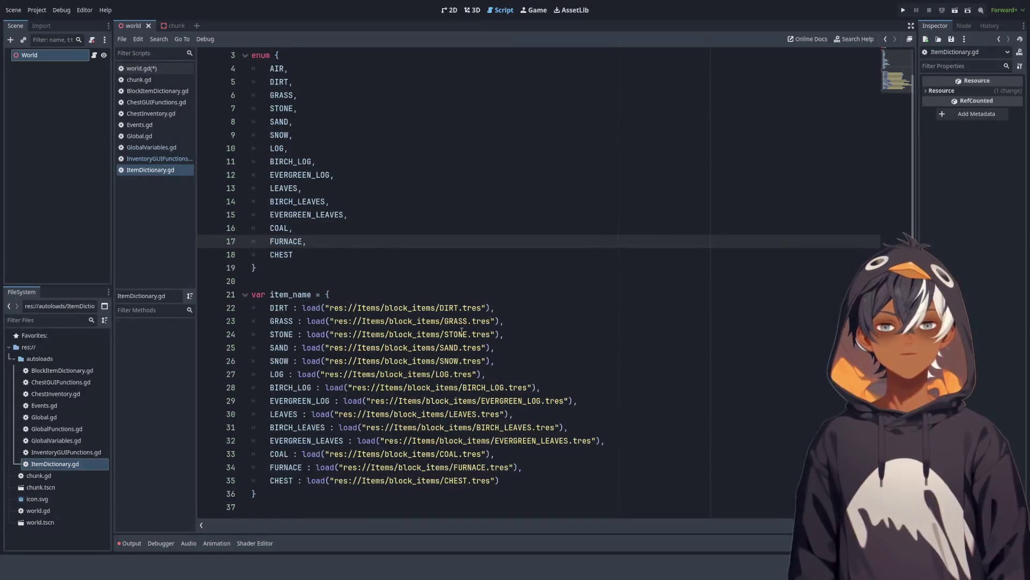
left_click_drag(392, 121, 392, 135)
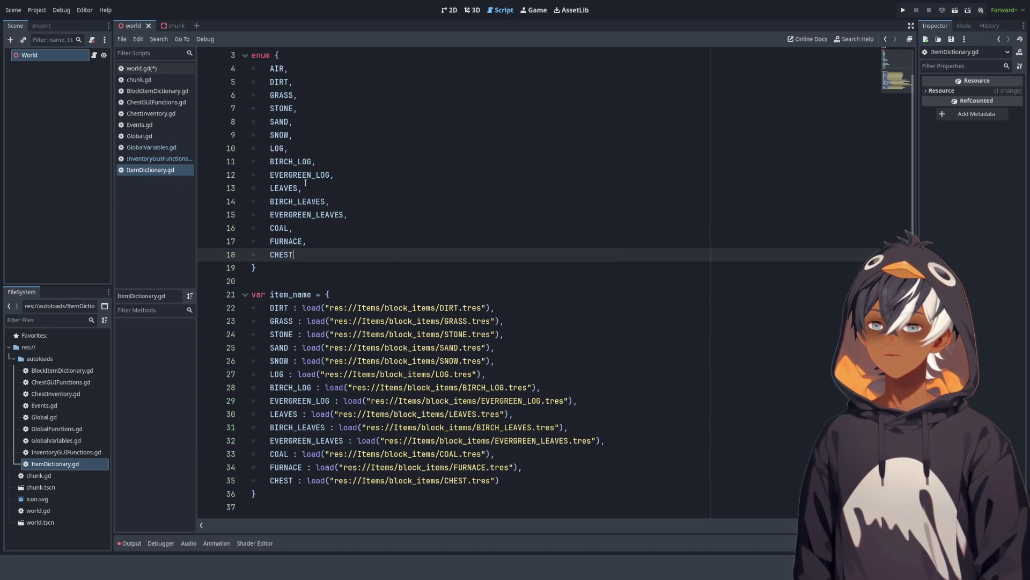
Step: Clear the SNOW highlight in ItemDictionary.gd's enum
left_click(352, 182)
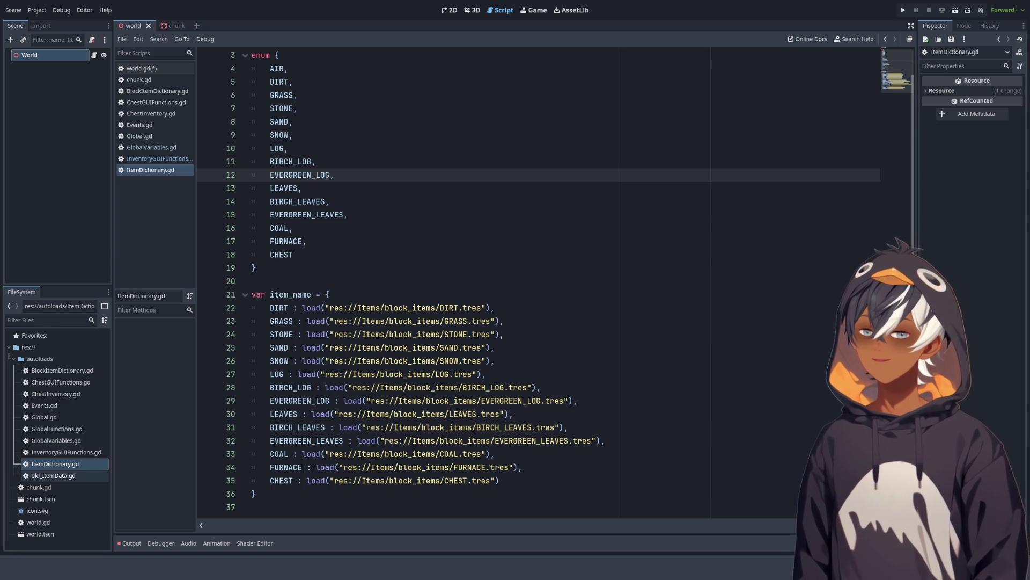
Step: Open res://autoloads/old_ItemData.gd in the script editor
double_click(53, 474)
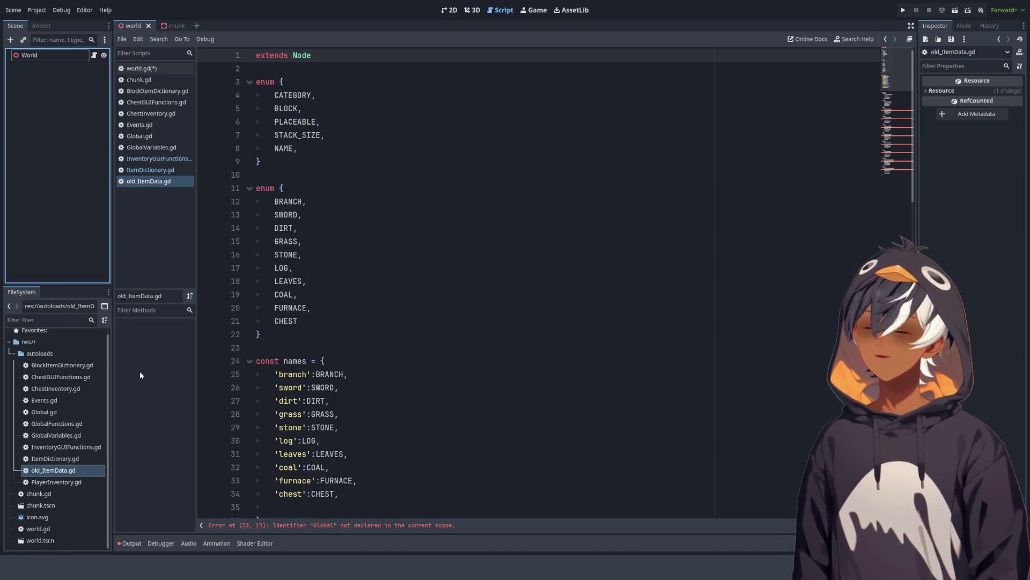
Step: Open PlayerInventory.gd and highlight its NOTES saying ItemDicitonary must load first in the autoload list
left_click(53, 471)
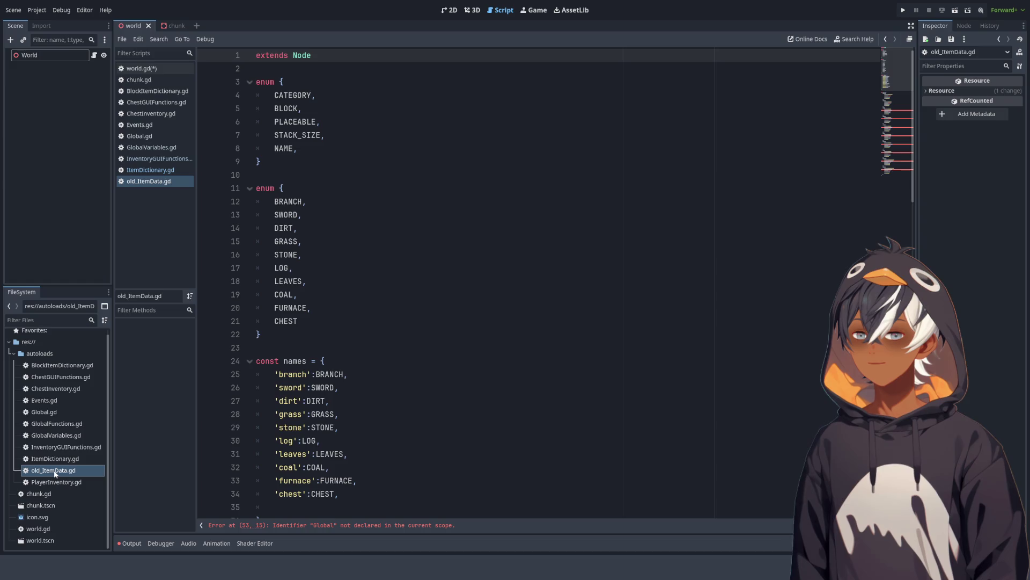
left_click(56, 482)
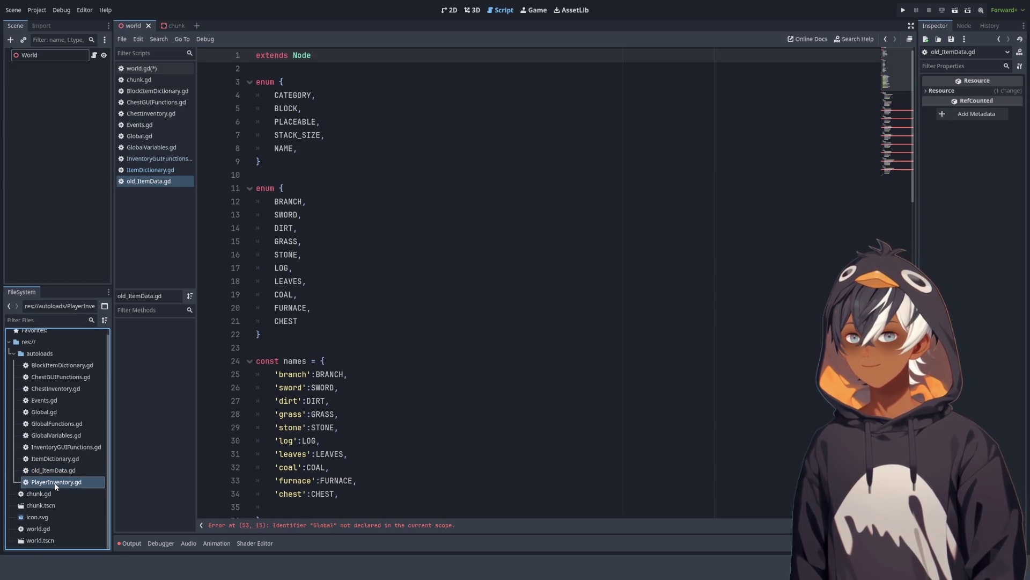
double_click(56, 482)
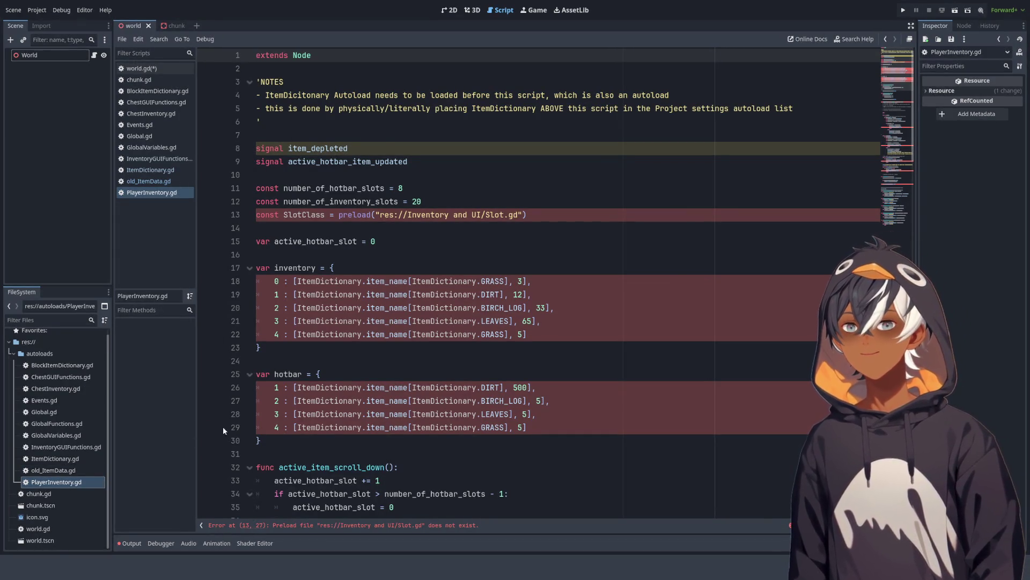
mouse_move(267, 107)
left_mouse_down()
mouse_move(263, 96)
mouse_move(284, 83)
mouse_move(380, 96)
left_mouse_up()
left_click(288, 88)
mouse_move(265, 95)
left_mouse_down()
mouse_move(284, 81)
mouse_move(564, 109)
mouse_move(715, 91)
left_mouse_up()
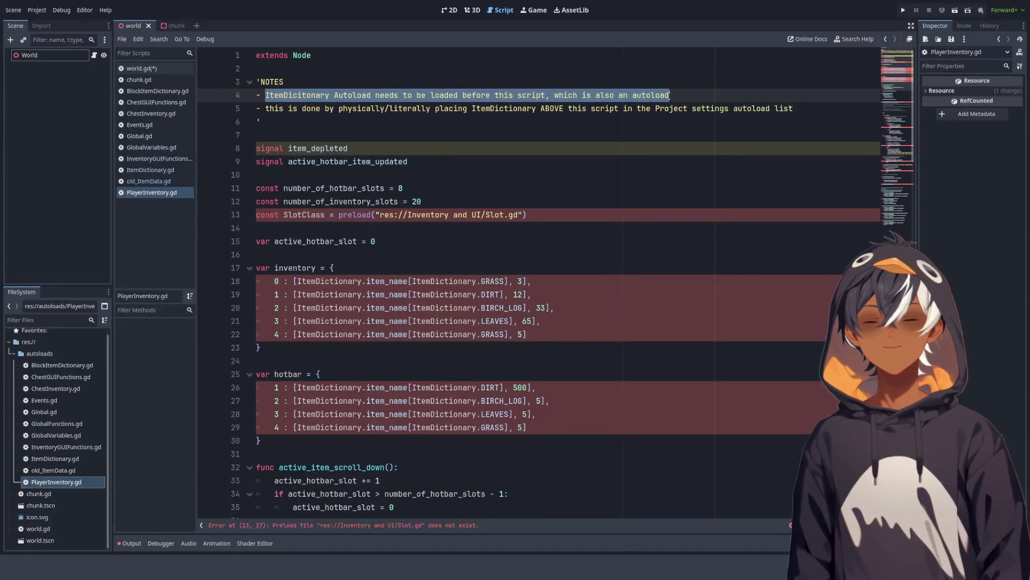
mouse_move(265, 109)
left_mouse_down()
mouse_move(795, 122)
mouse_move(810, 112)
left_mouse_up()
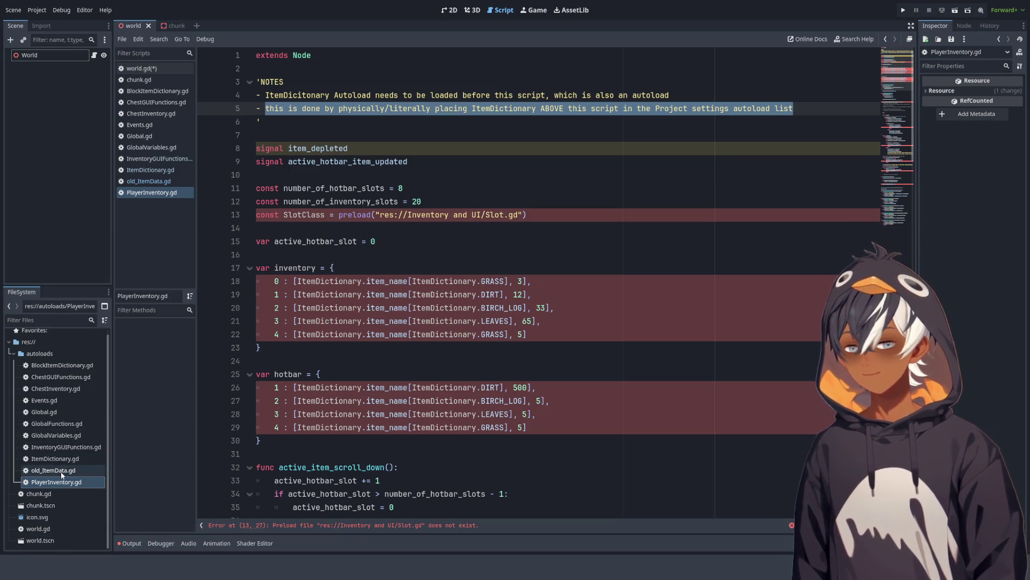
double_click(304, 95)
left_click(696, 95, "shift")
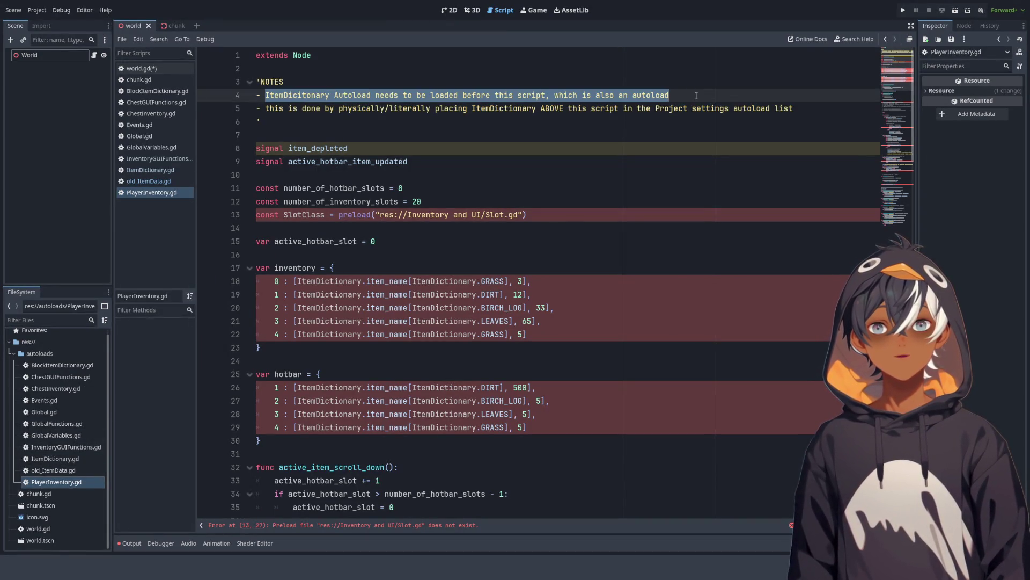
double_click(298, 95)
left_click_drag(329, 95, 672, 94)
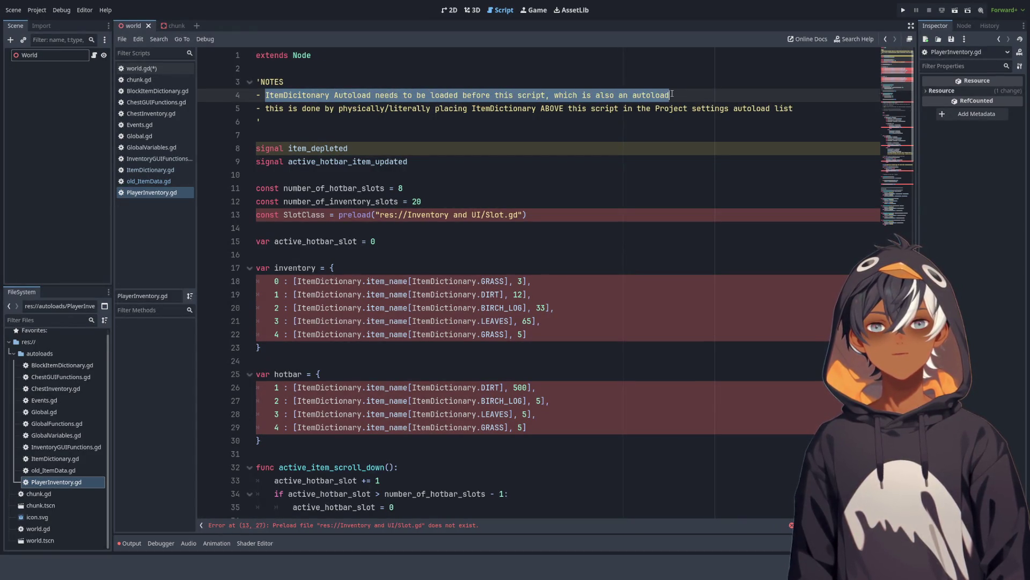
Step: Reopen ItemDictionary.gd and select its SNOW through EVERGREEN_LOG enum entries
double_click(55, 458)
scroll(359, 254, "up", 1)
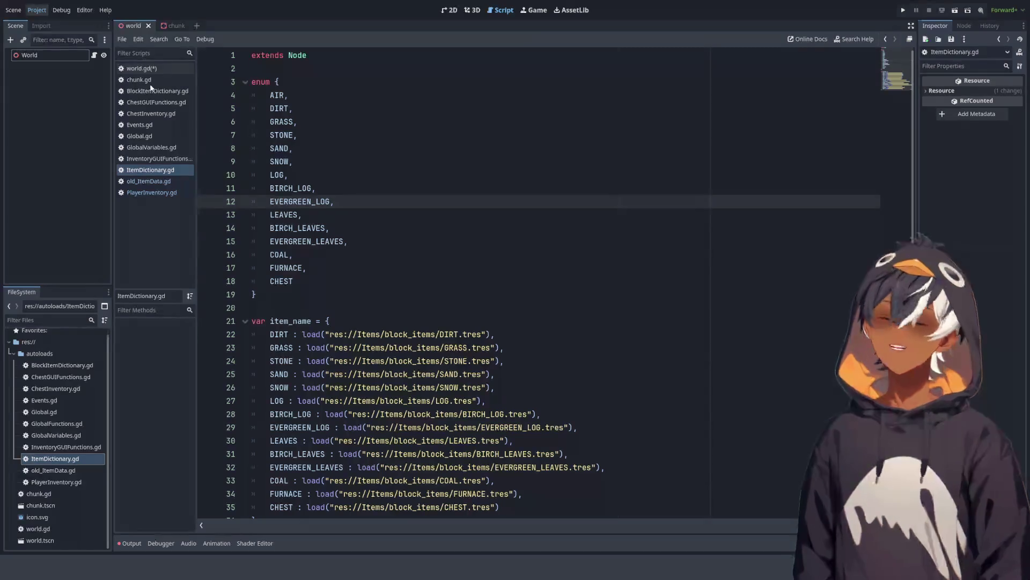
left_click(433, 145, "shift")
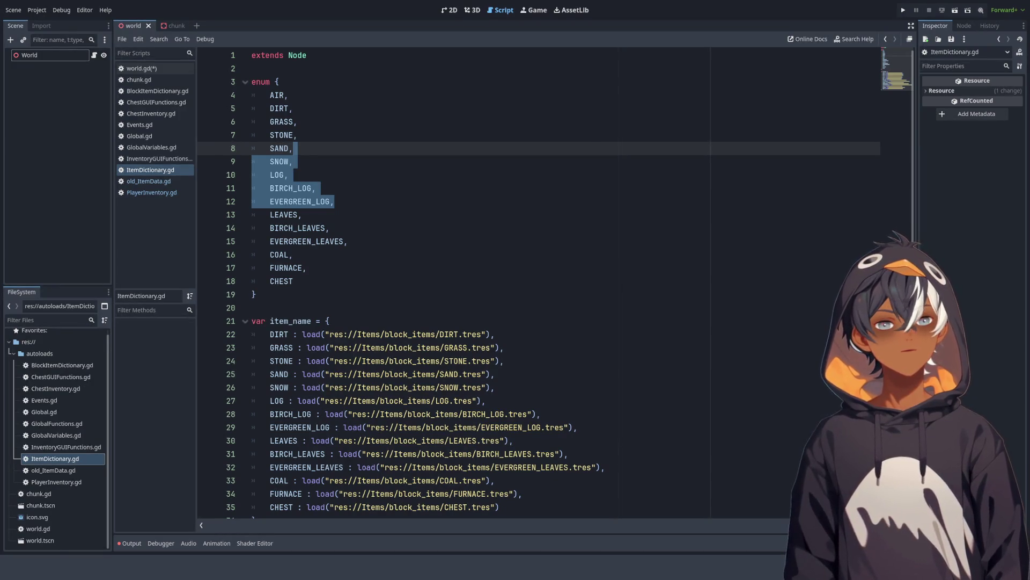
left_click(376, 137)
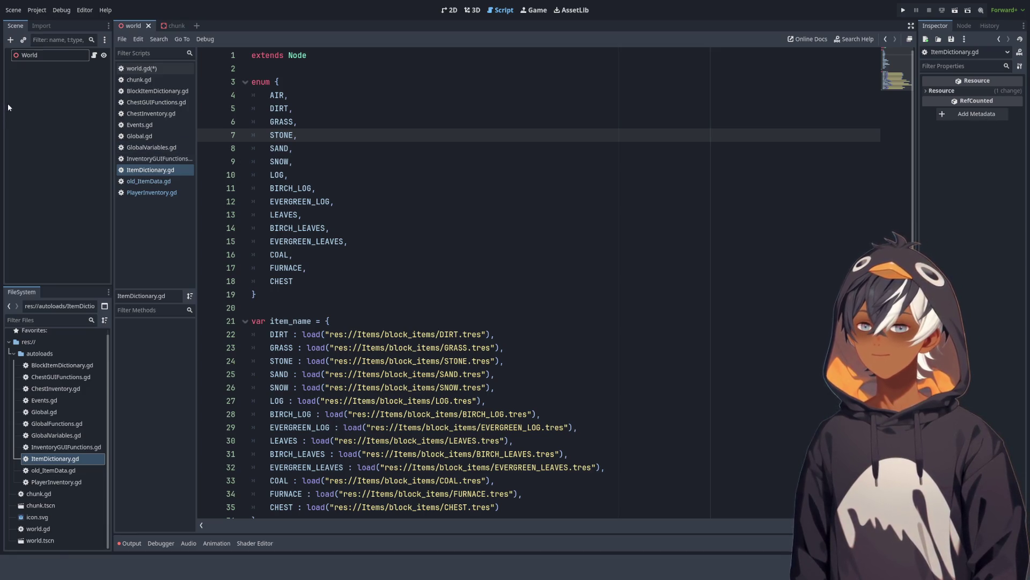
left_click(61, 436)
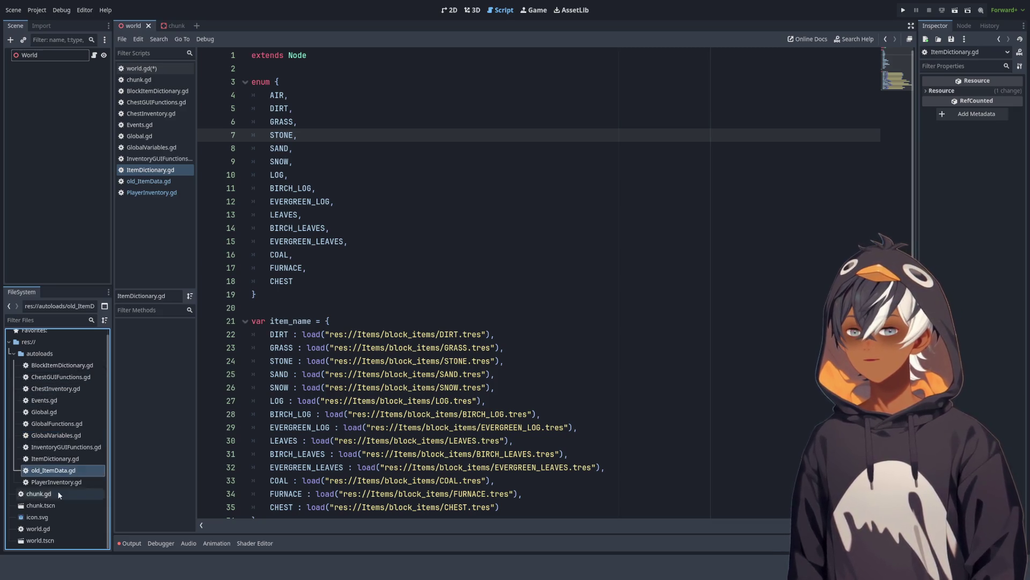
left_click(46, 540)
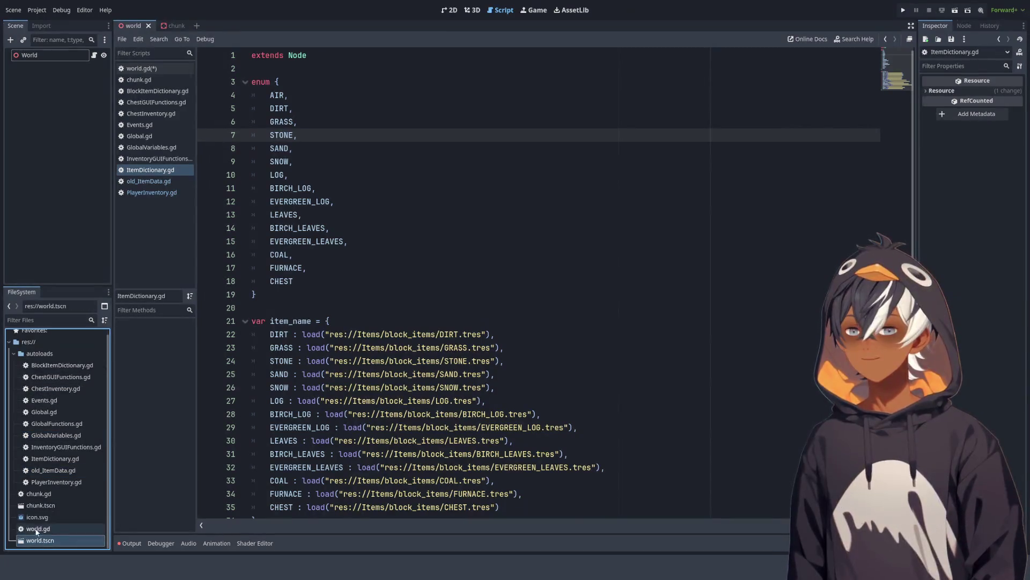
Step: Open world.gd and scroll down to its _load_initial_chunks function around line 116
left_click(153, 70)
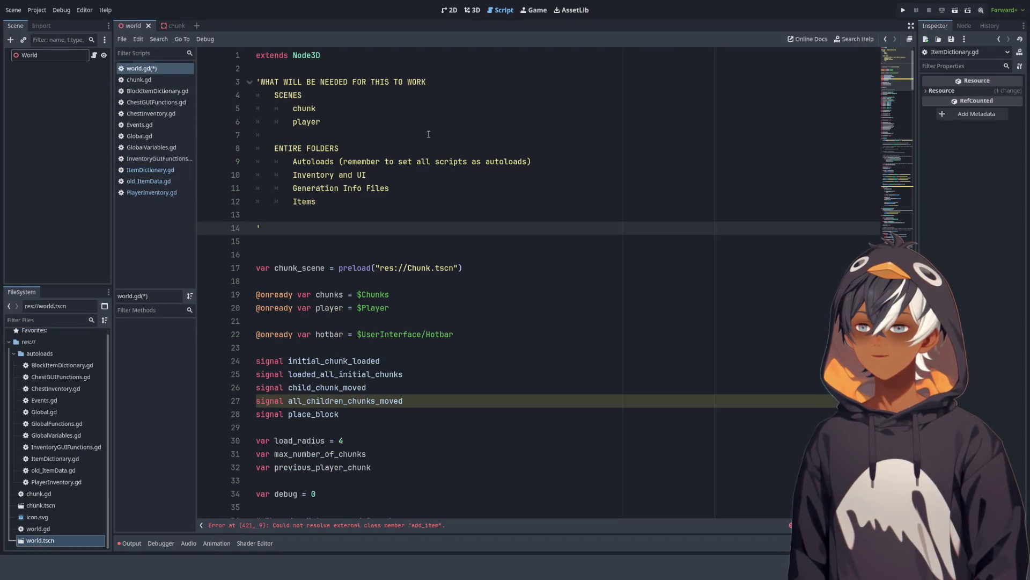
scroll(429, 132, "down", 6)
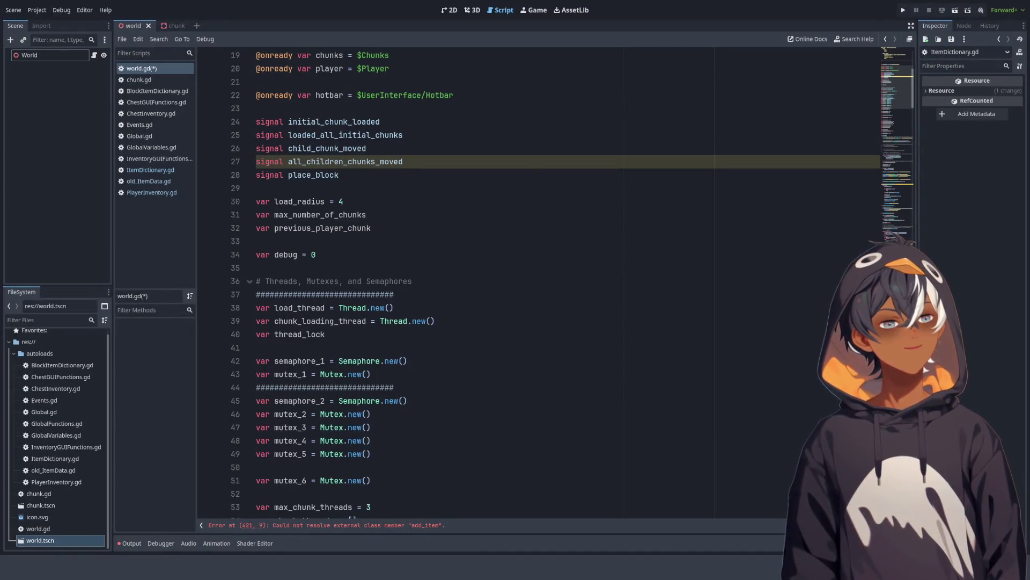
scroll(735, 201, "down", 6)
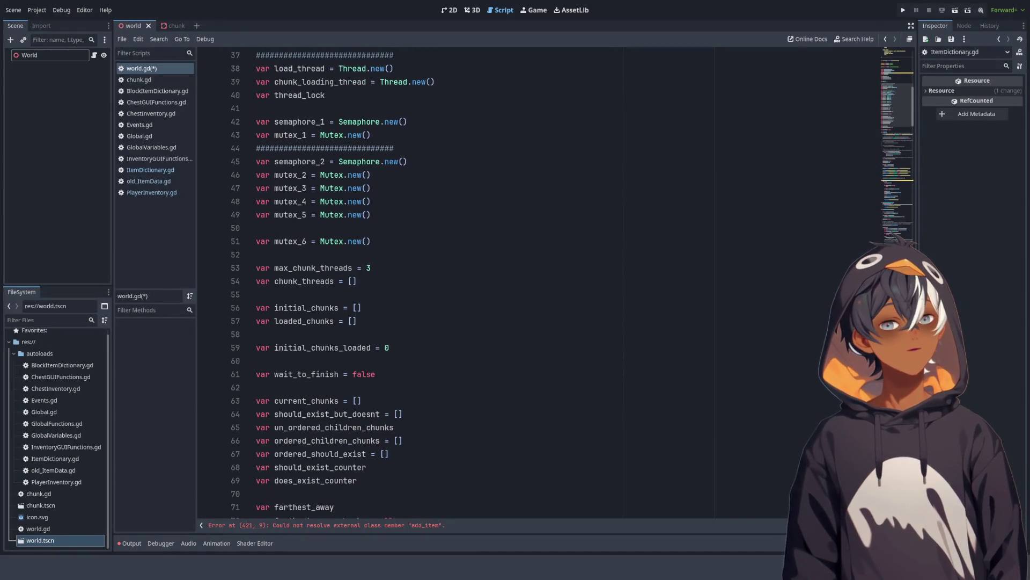
left_click(880, 172)
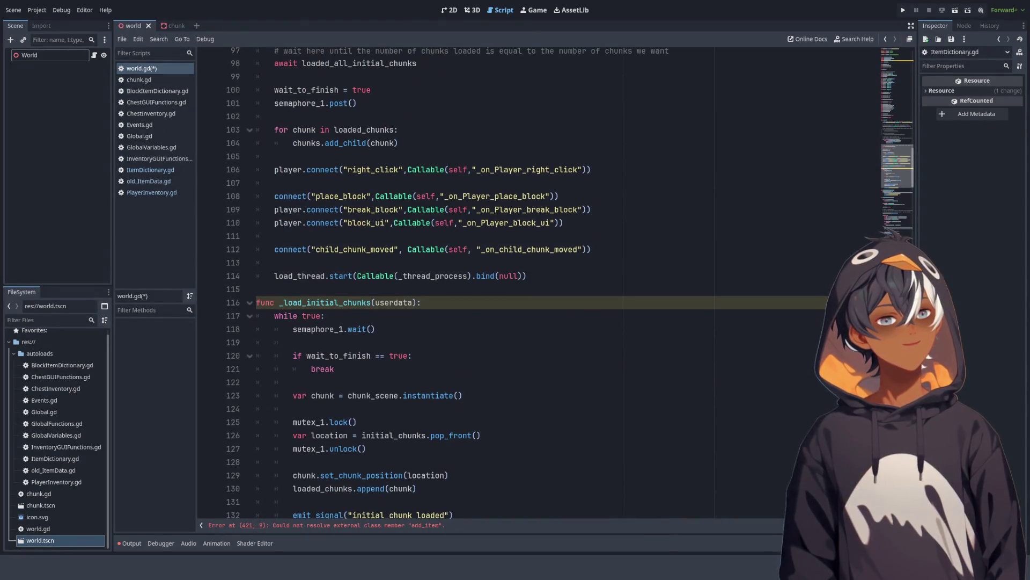
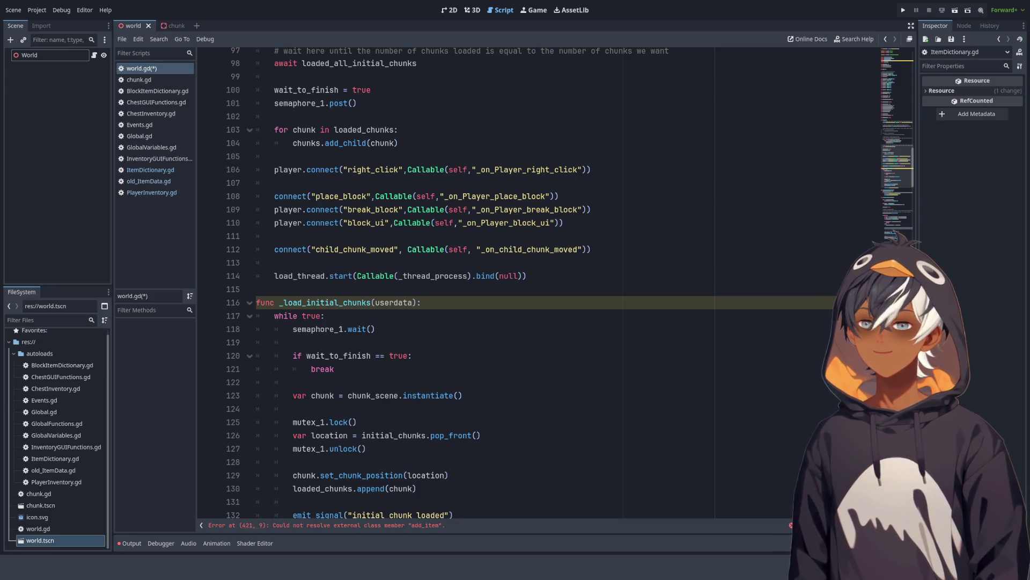
Step: Narrow the Scene/FileSystem docks and scroll world.gd back up to its header comment
left_click(420, 131)
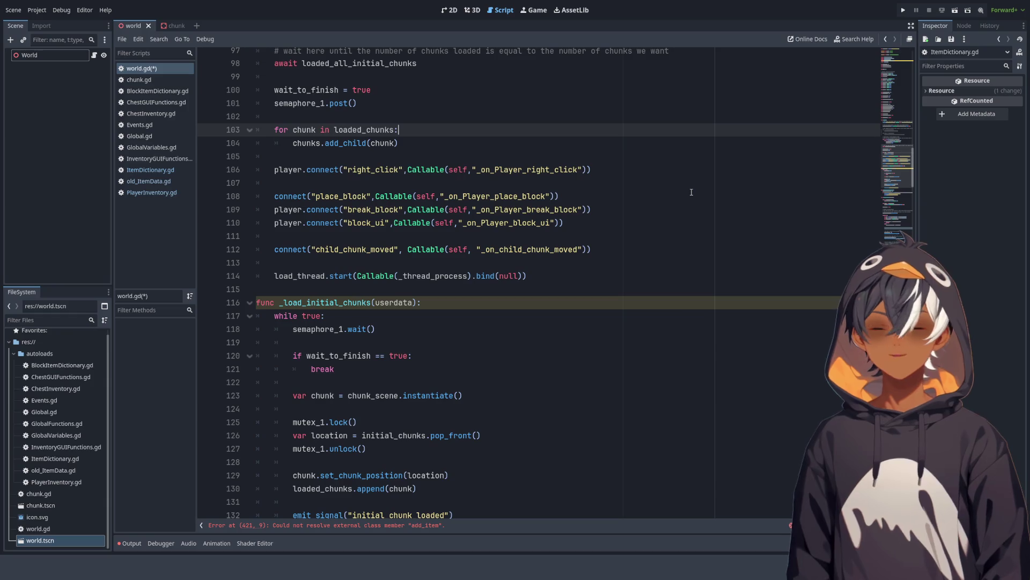
scroll(274, 136, "up", 20)
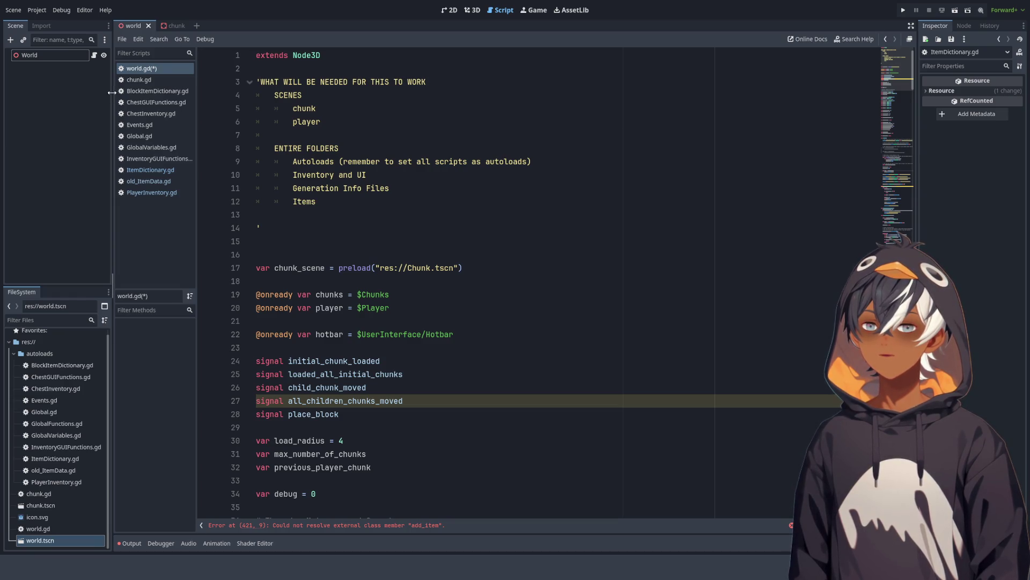
left_click_drag(113, 95, 86, 97)
scroll(324, 104, "down", 3)
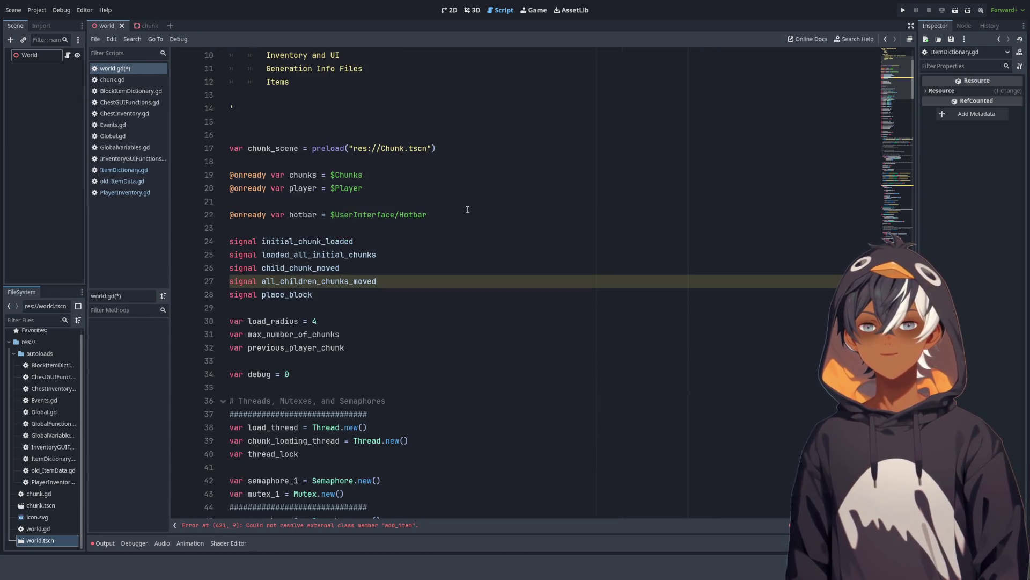
scroll(462, 202, "down", 1)
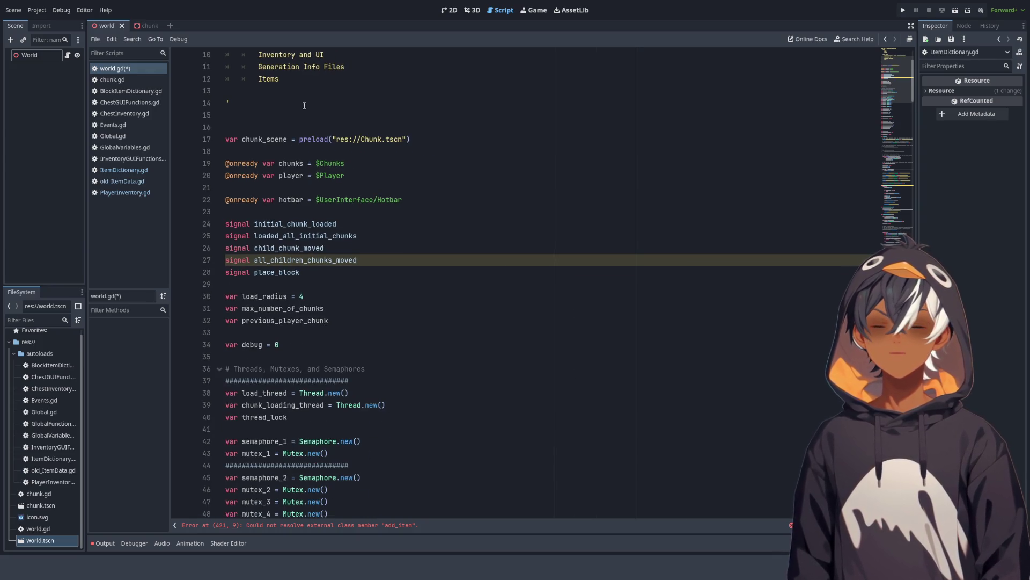
scroll(304, 105, "up", 3)
left_click(249, 235)
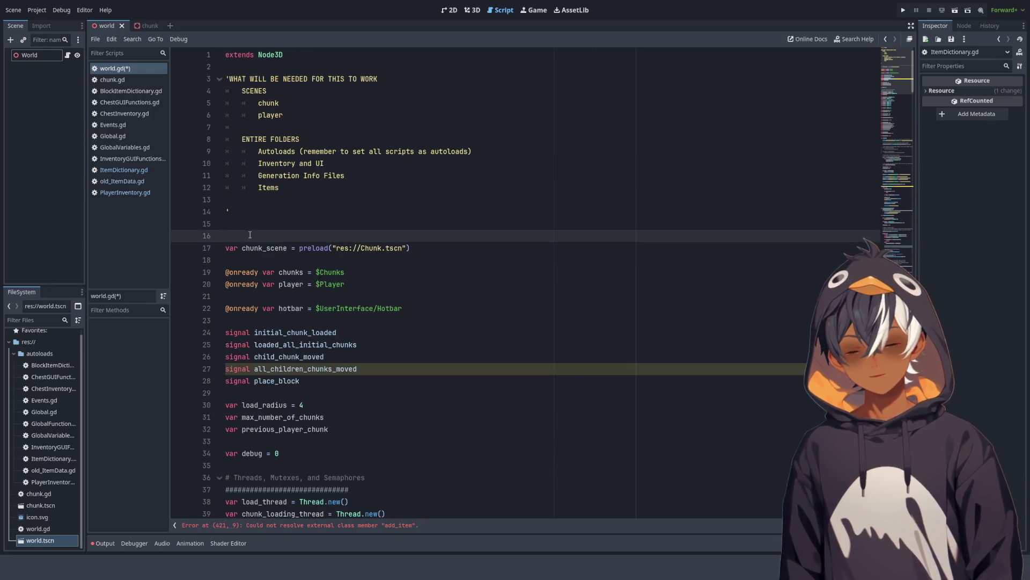
Step: Delete the stray empty line 16 after world.gd's header comment
key("BackSpace")
left_click_drag(297, 115, 224, 90)
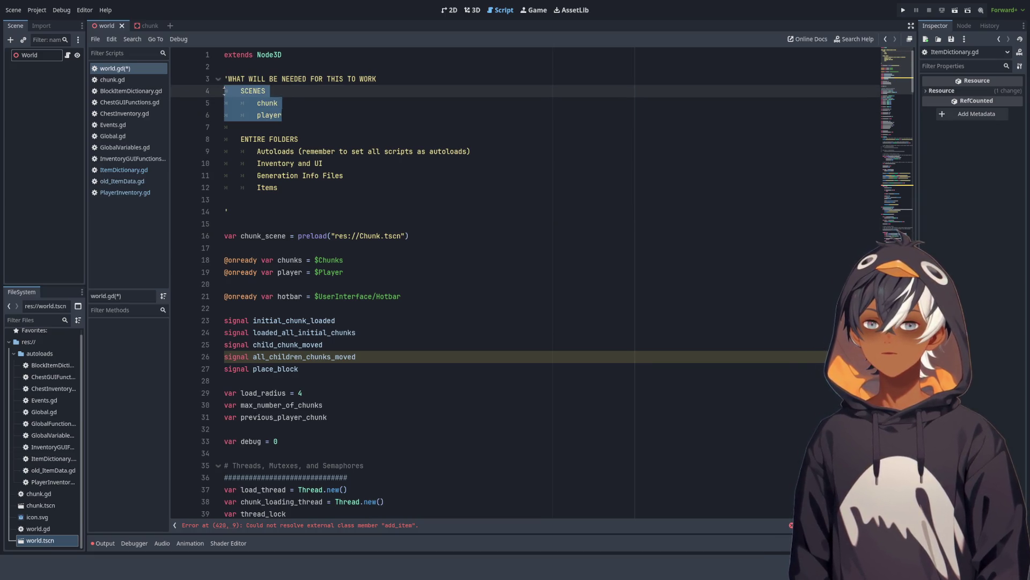
key("Right")
left_click(322, 121)
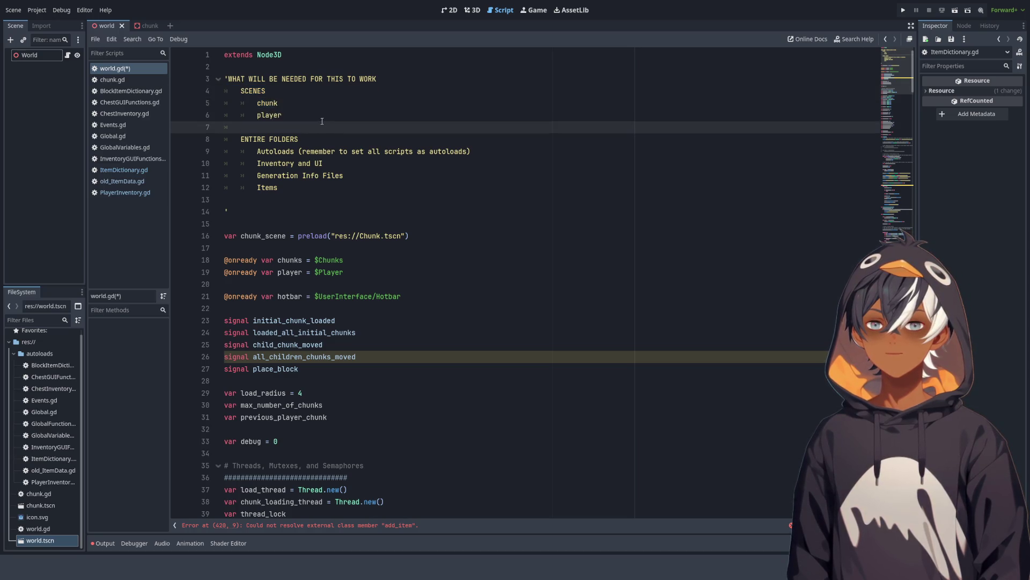
Step: Insert a blank line after the Autoloads entry in the header's folders list
double_click(266, 115)
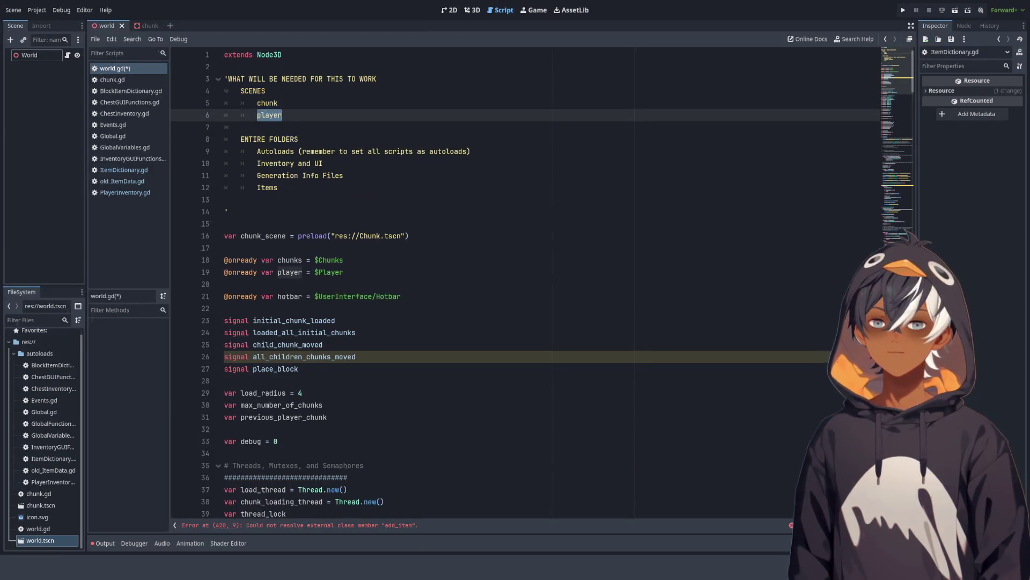
left_click_drag(241, 139, 353, 141)
mouse_move(267, 151)
left_mouse_down()
mouse_move(472, 151)
mouse_move(496, 185)
left_mouse_up()
left_click(277, 151)
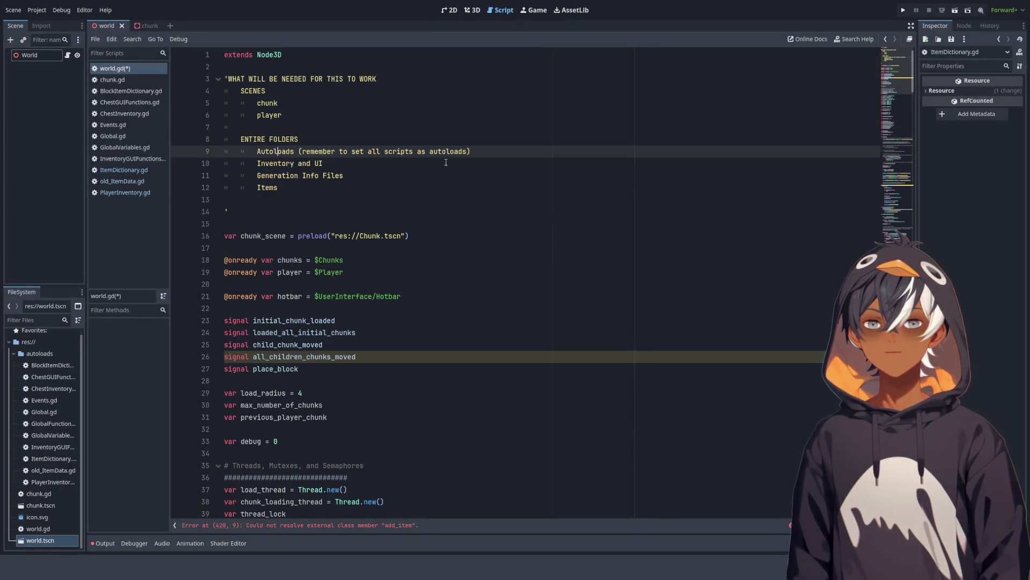
key("Return")
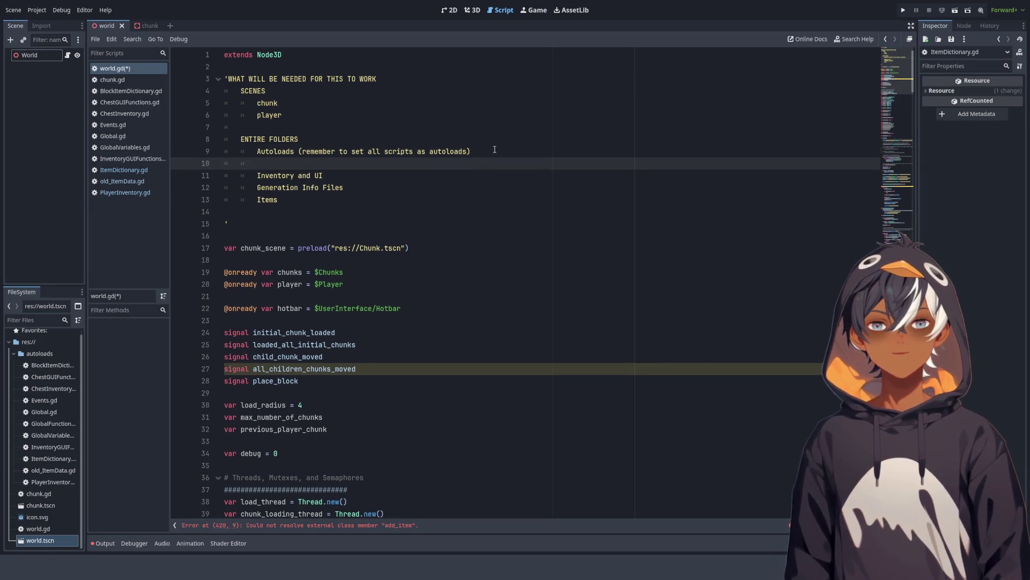
Step: Review the folder entries and declarations below the header, then select chunk.tscn in FileSystem
left_click_drag(252, 177, 344, 173)
left_click_drag(258, 187, 344, 187)
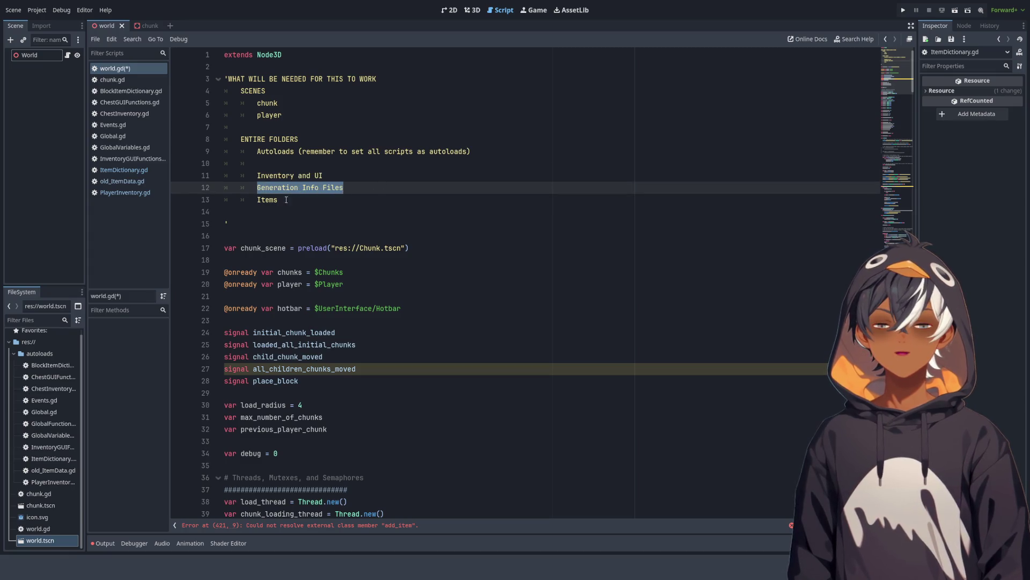
left_click_drag(257, 200, 279, 199)
scroll(383, 185, "down", 4)
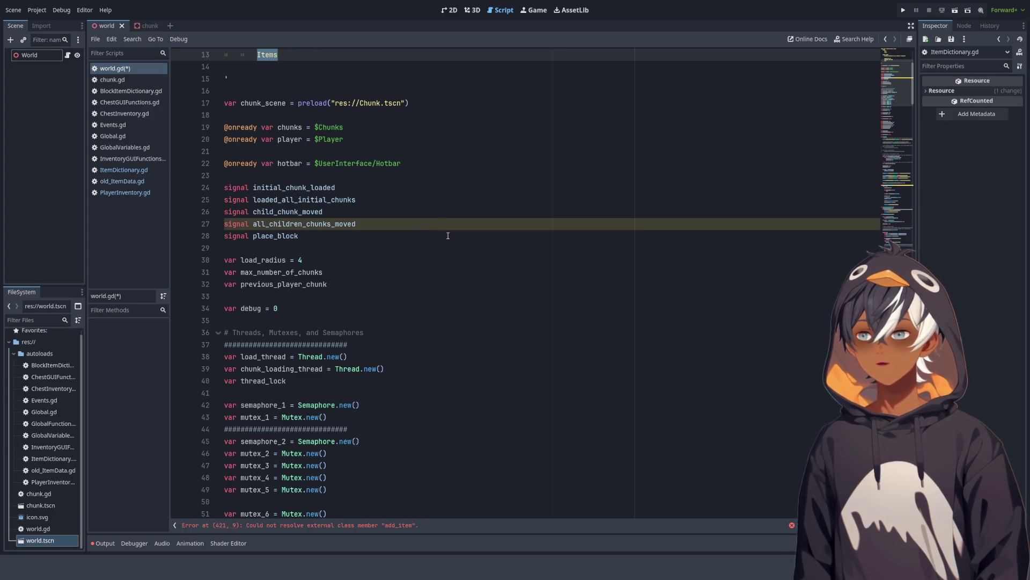
mouse_move(223, 79)
left_mouse_down()
mouse_move(279, 271)
mouse_move(394, 225)
mouse_move(424, 255)
mouse_move(426, 223)
mouse_move(426, 288)
left_mouse_up()
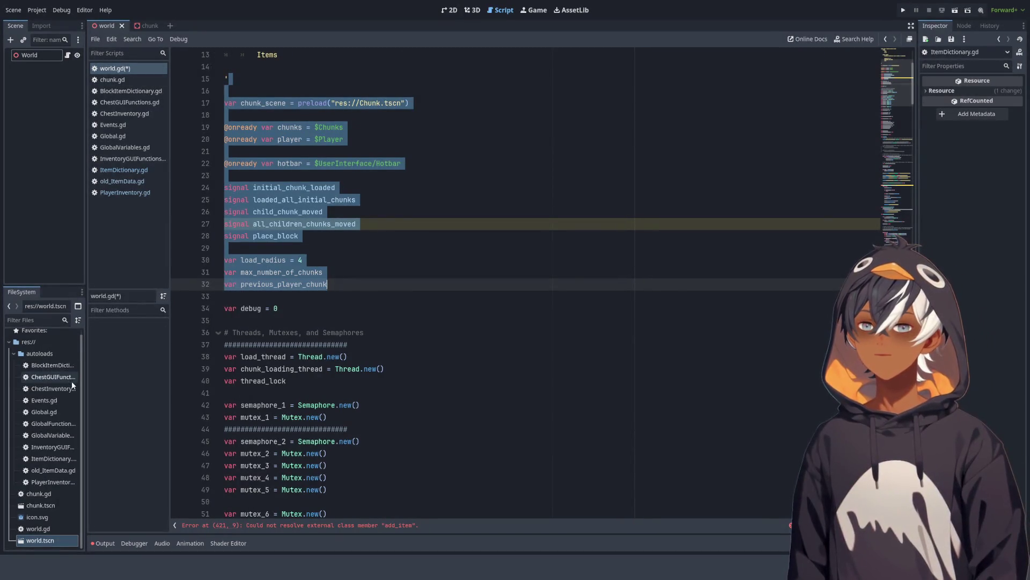
left_click(47, 508)
Step: Open chunk.gd from FileSystem, then switch back to world.gd
double_click(38, 493)
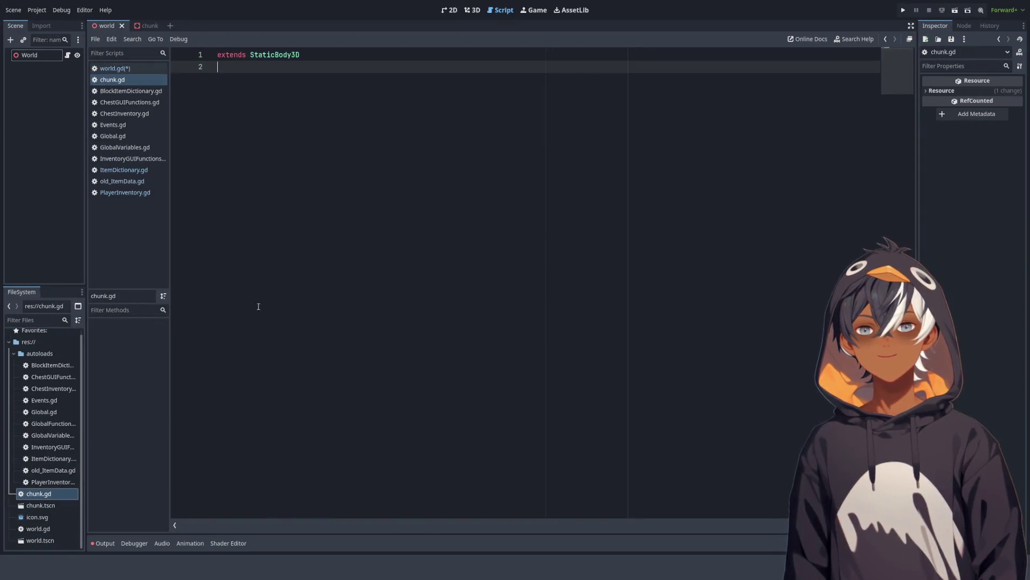
key("alt+Left")
left_click(453, 136)
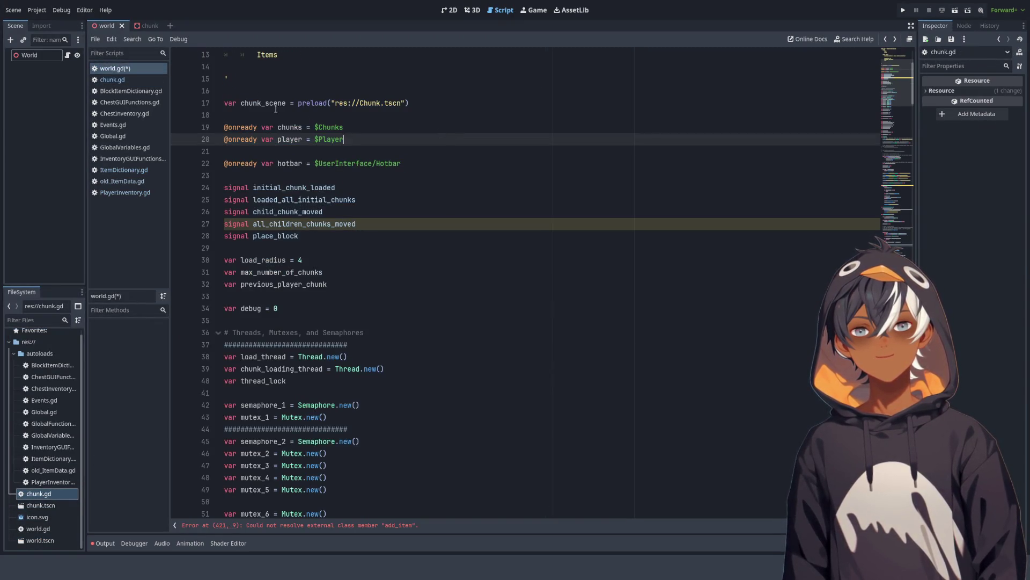
scroll(445, 161, "down", 3)
scroll(435, 200, "up", 2)
Step: Review the preload and five signal declarations in world.gd
left_click_drag(320, 72, 314, 170)
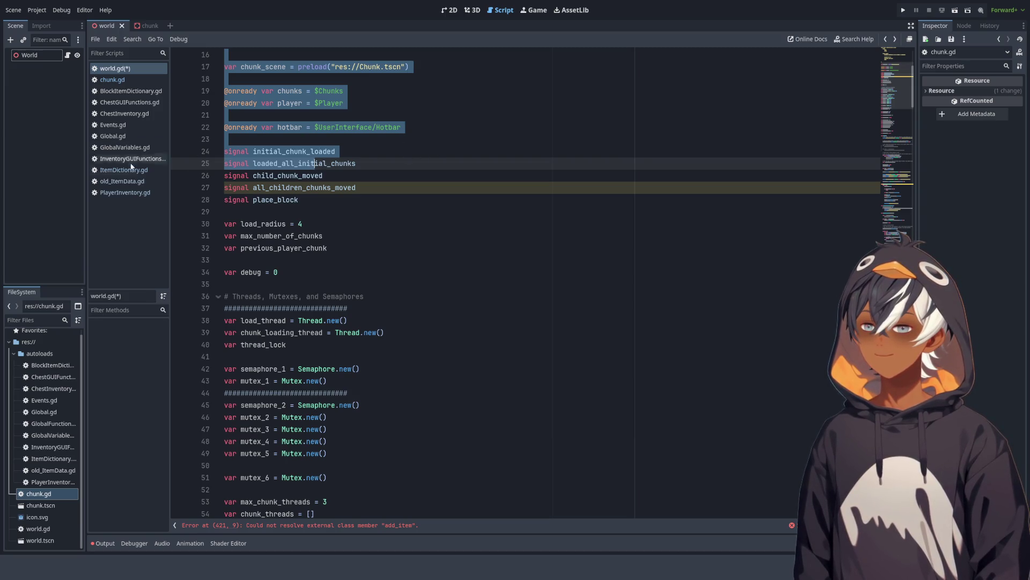
left_click(332, 164)
left_click_drag(271, 152, 319, 197)
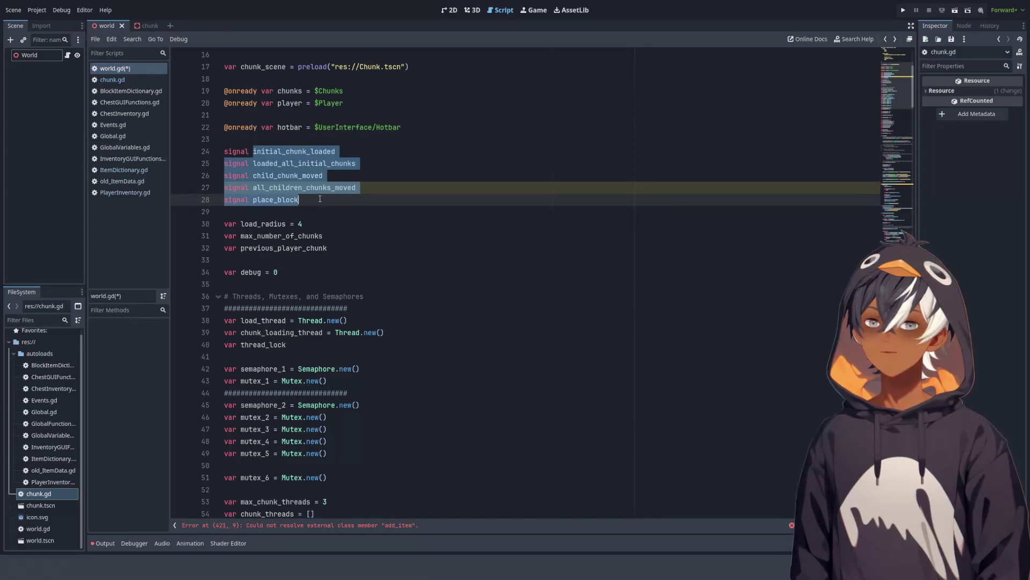
left_click(293, 175)
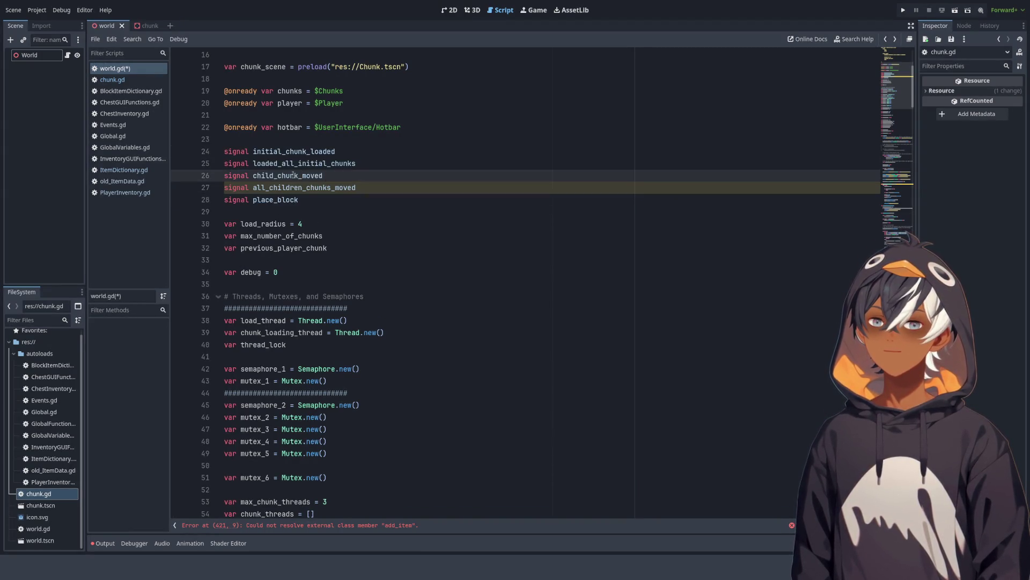
mouse_move(225, 151)
left_mouse_down()
mouse_move(279, 159)
mouse_move(377, 199)
left_mouse_up()
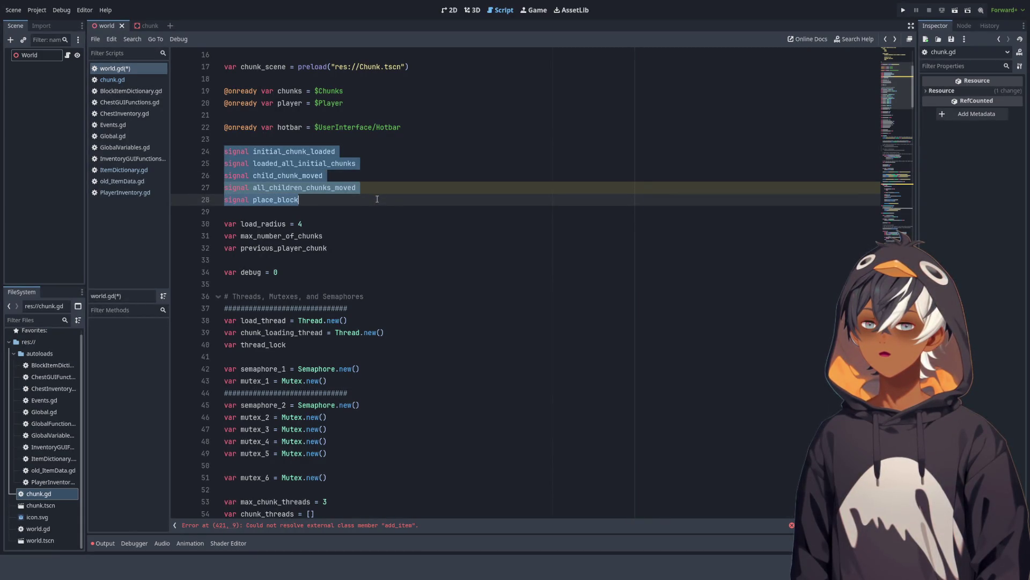
double_click(370, 150)
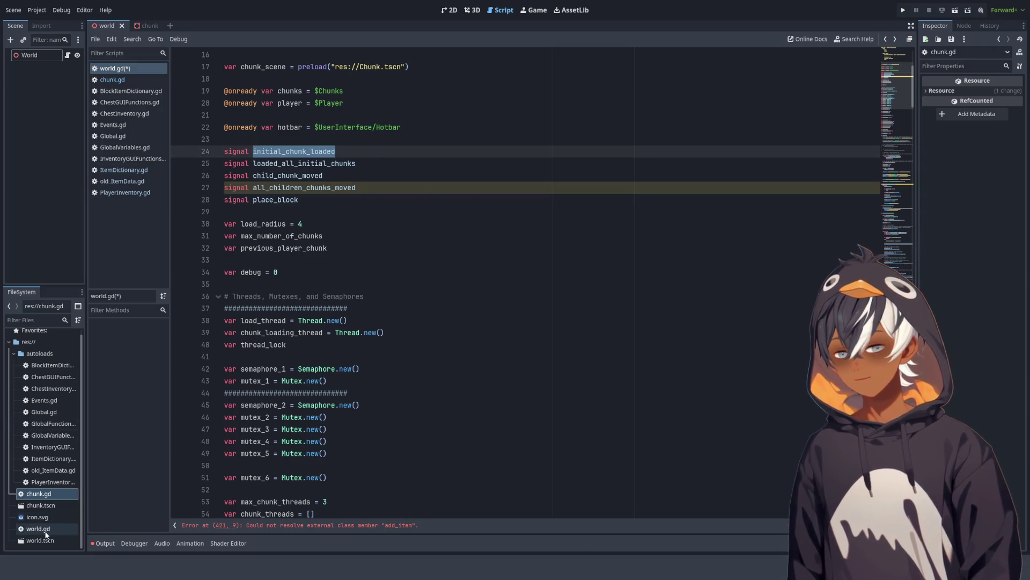
Step: Change 'Chunk' to 'chunk' so the preload path reads res://chunk.tscn
left_click(360, 68)
key("Delete")
type("c")
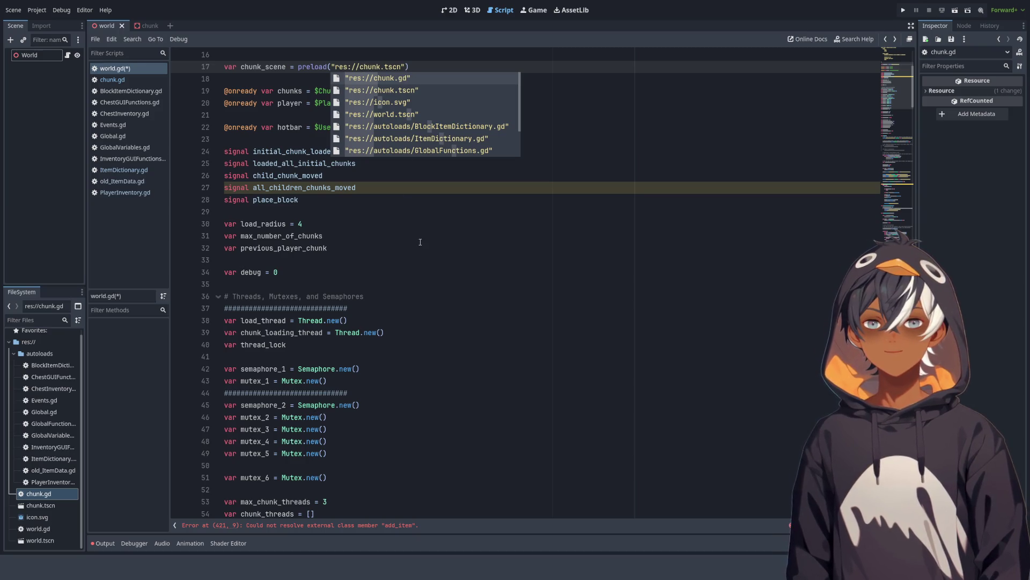
left_click(421, 239)
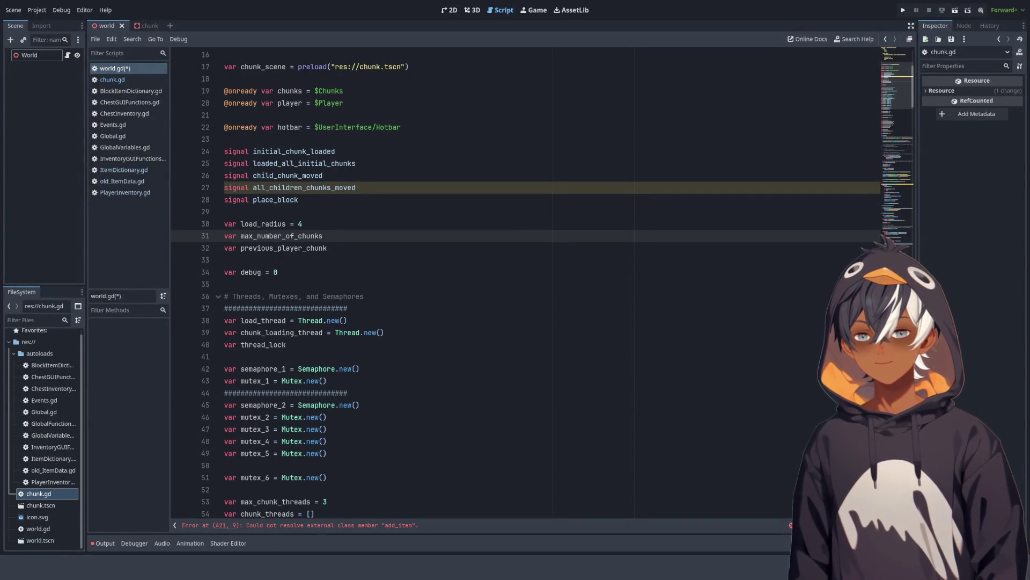
left_click(448, 184)
Step: Add a full-width row of # on a new line above the signal declarations
scroll(374, 175, "down", 3)
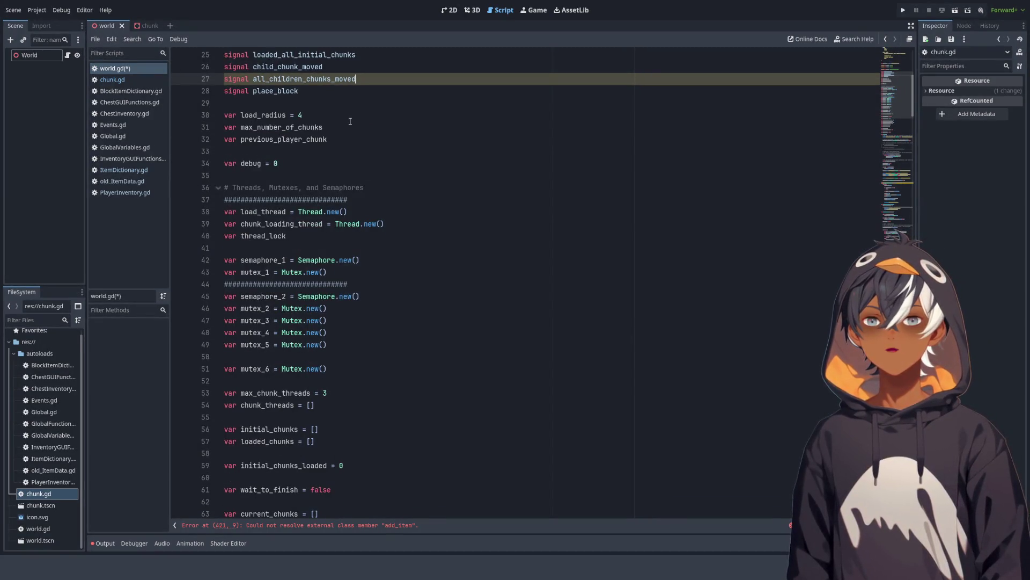
scroll(349, 121, "up", 3)
left_click(318, 141)
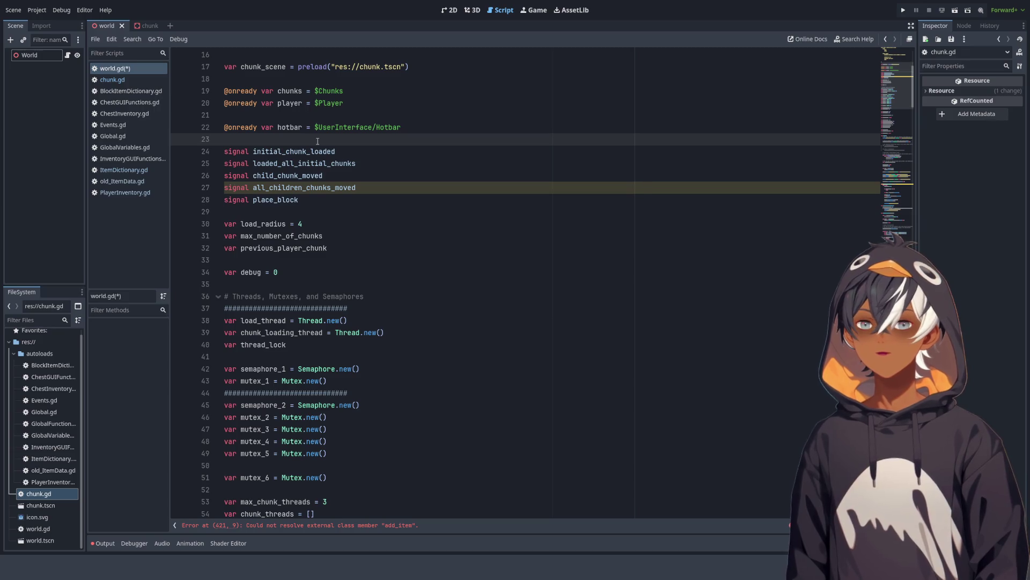
key("Return")
type("#")
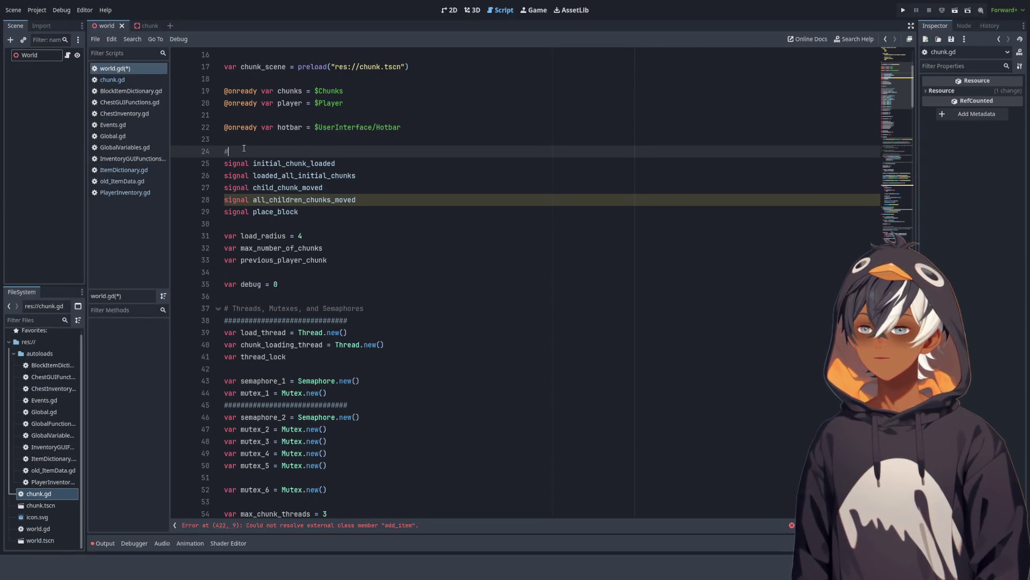
type("##")
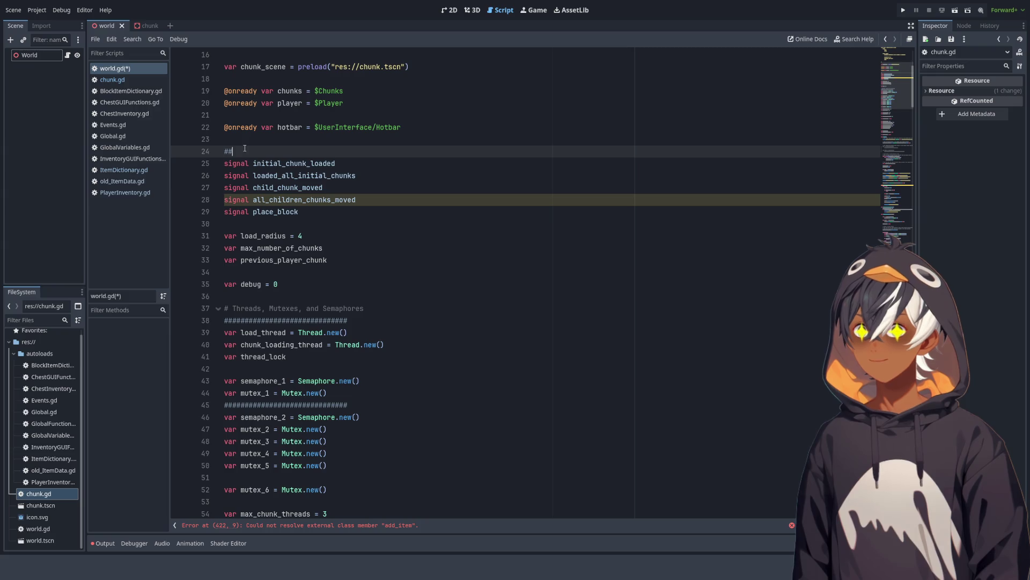
type("#############################################################################")
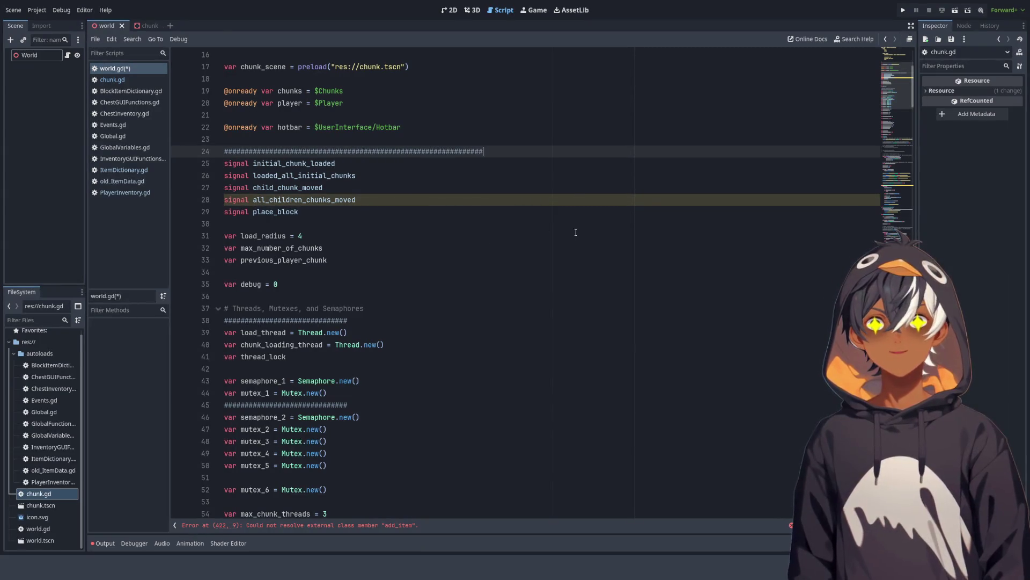
Step: Duplicate the # row and put a '# SIGNALS' title line between the two rows
key("shift+Home")
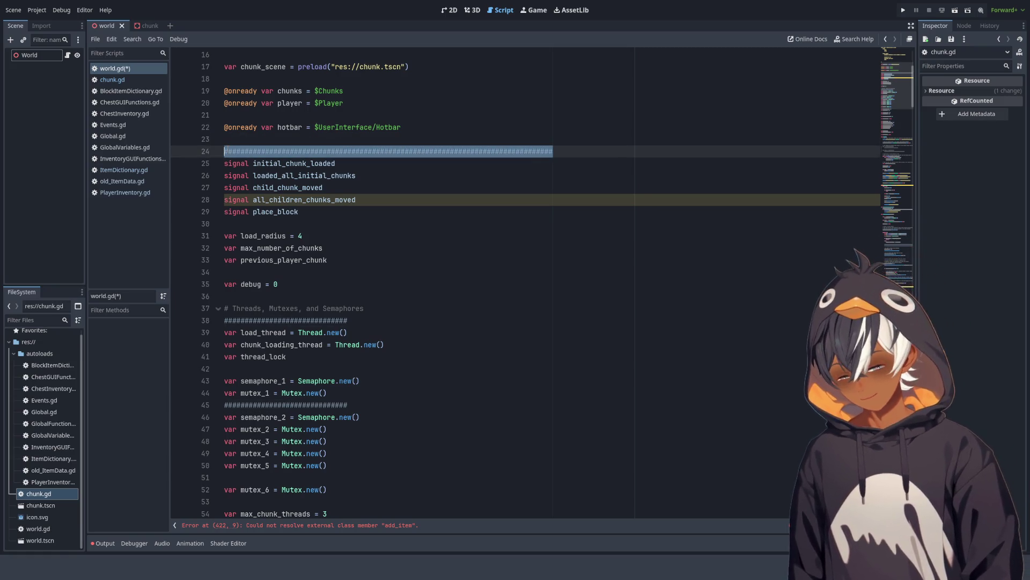
key("ctrl+c")
key("ctrl+v")
key("ctrl+v")
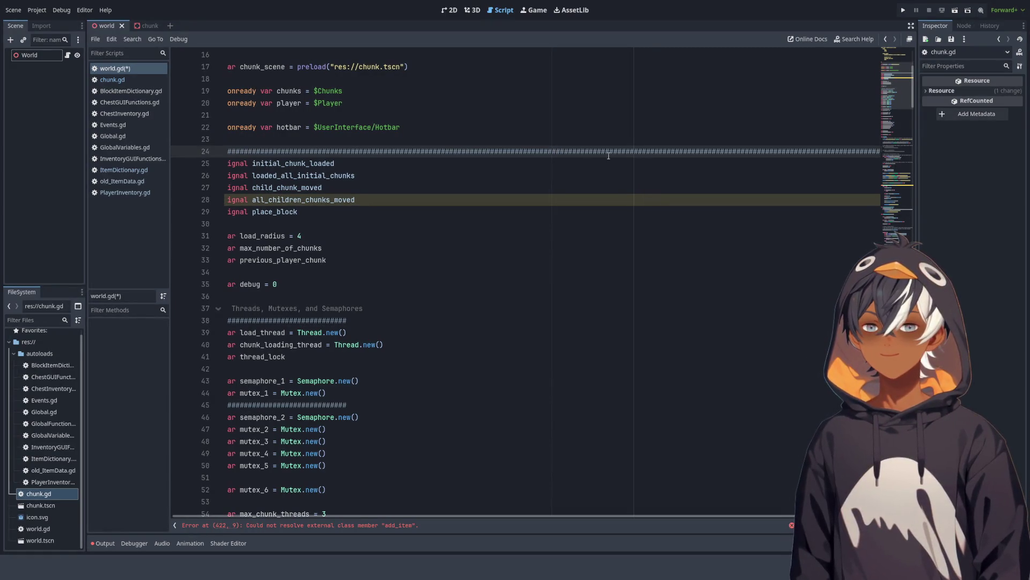
key("ctrl+z")
key("Return")
key("ctrl+v")
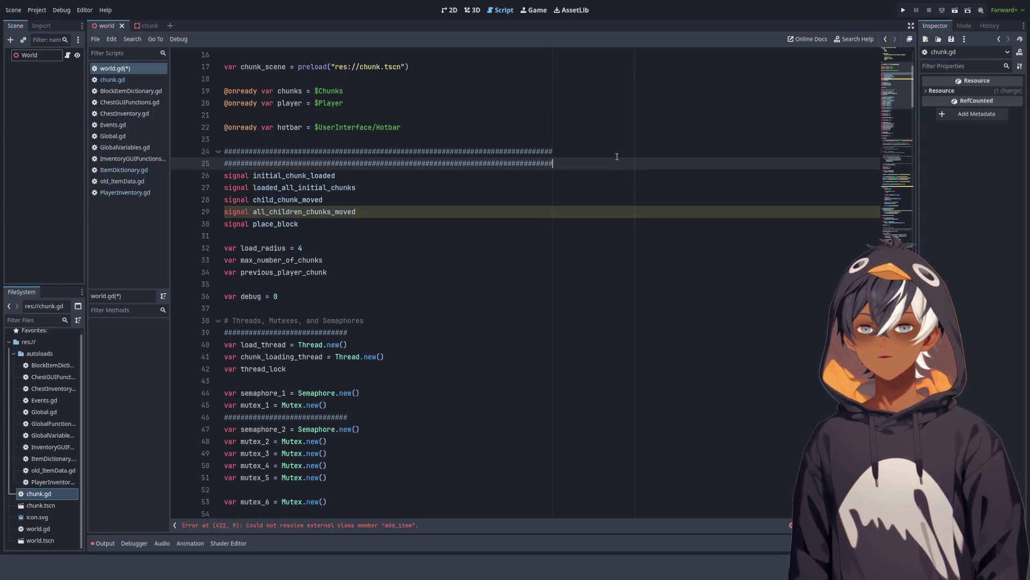
key("Up")
key("Return")
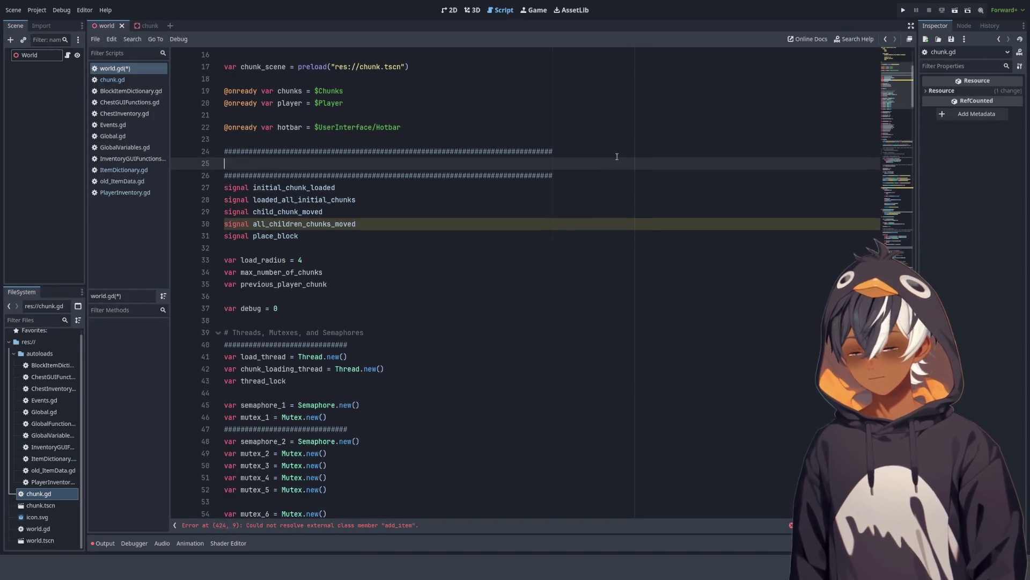
type("SIG")
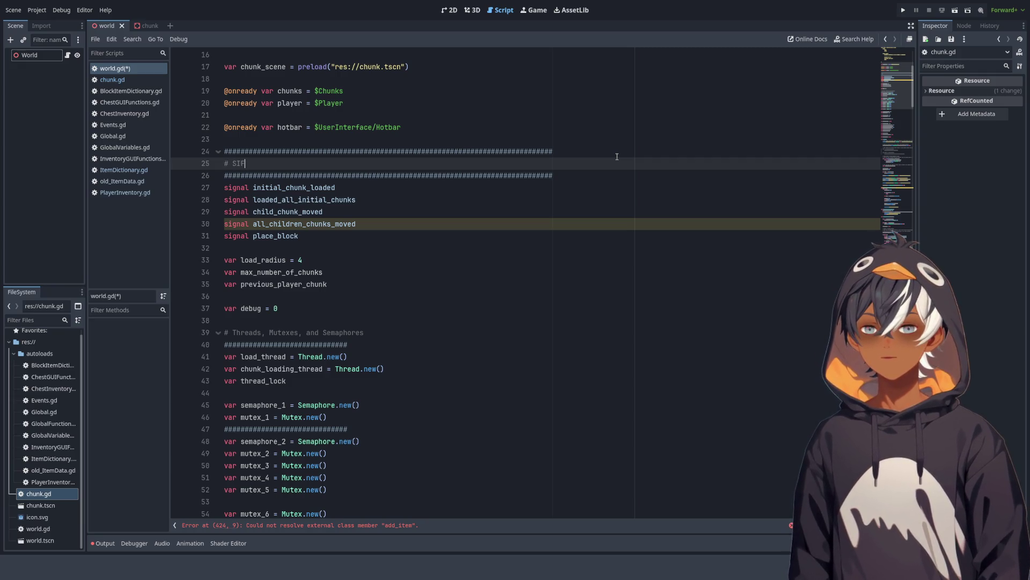
type("NALS")
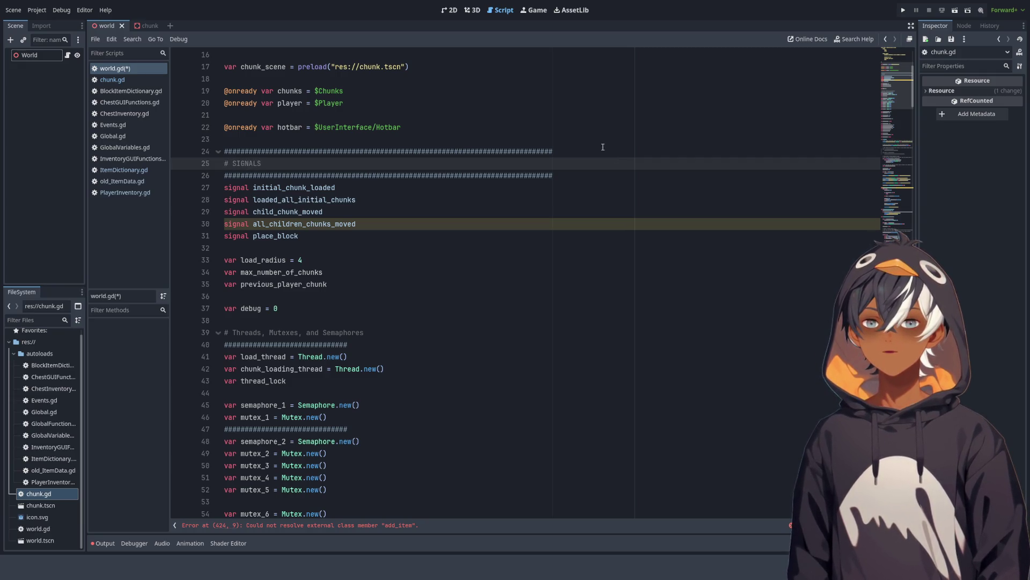
mouse_move(561, 175)
left_mouse_down()
mouse_move(260, 163)
mouse_move(225, 152)
left_mouse_up()
key("ctrl+c")
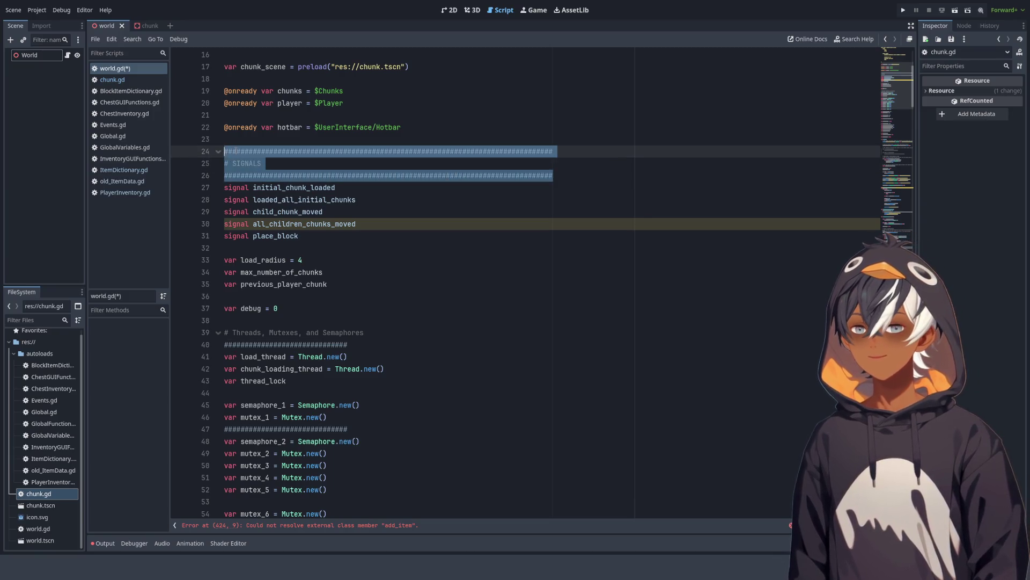
left_click(248, 248)
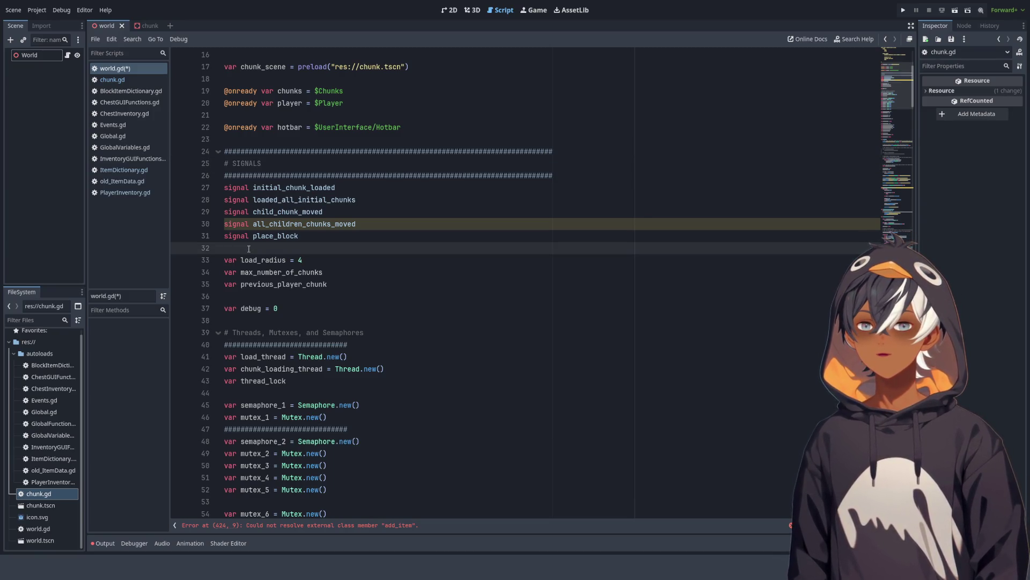
scroll(270, 235, "down", 15)
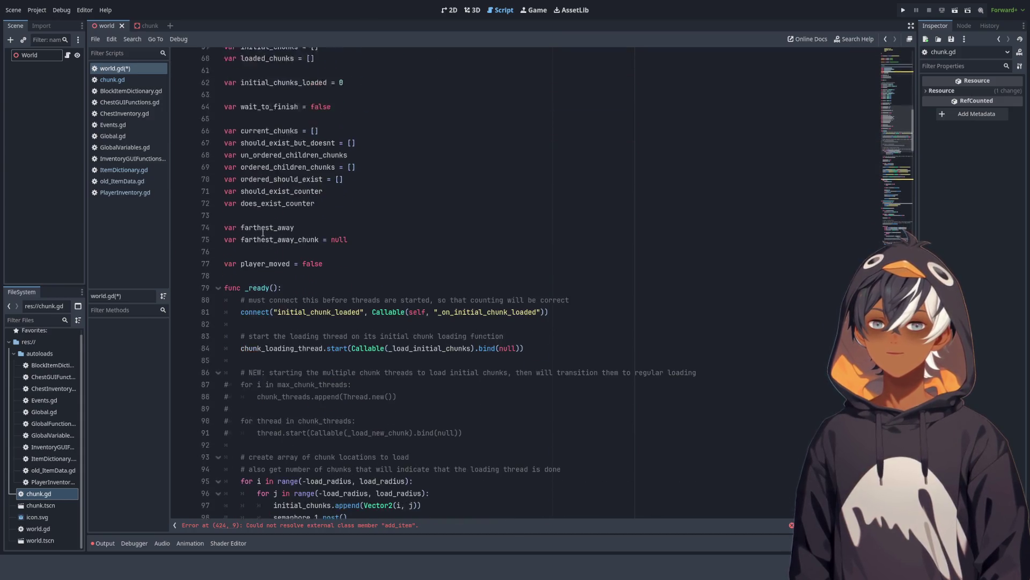
scroll(272, 240, "up", 14)
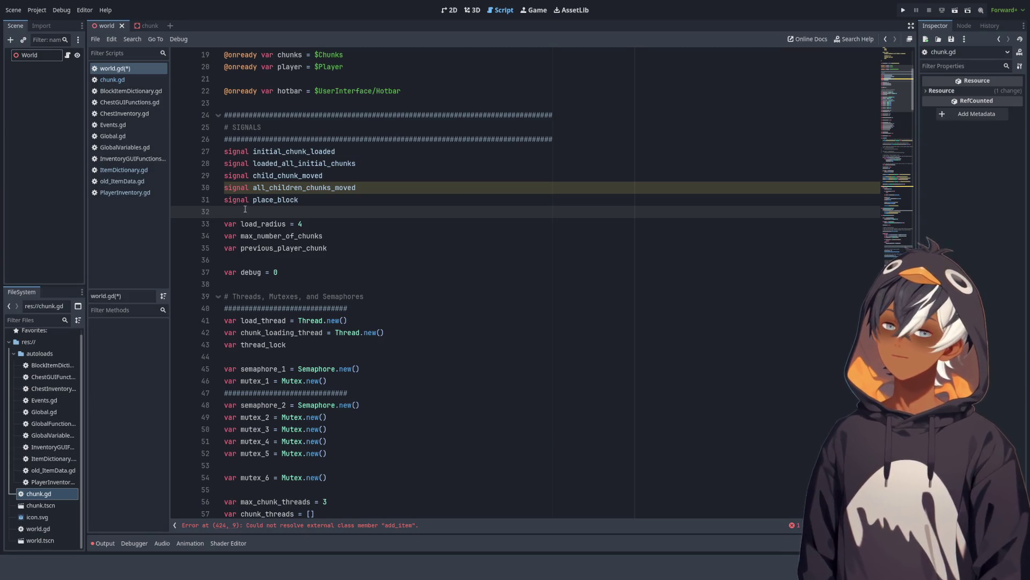
scroll(275, 292, "down", 3)
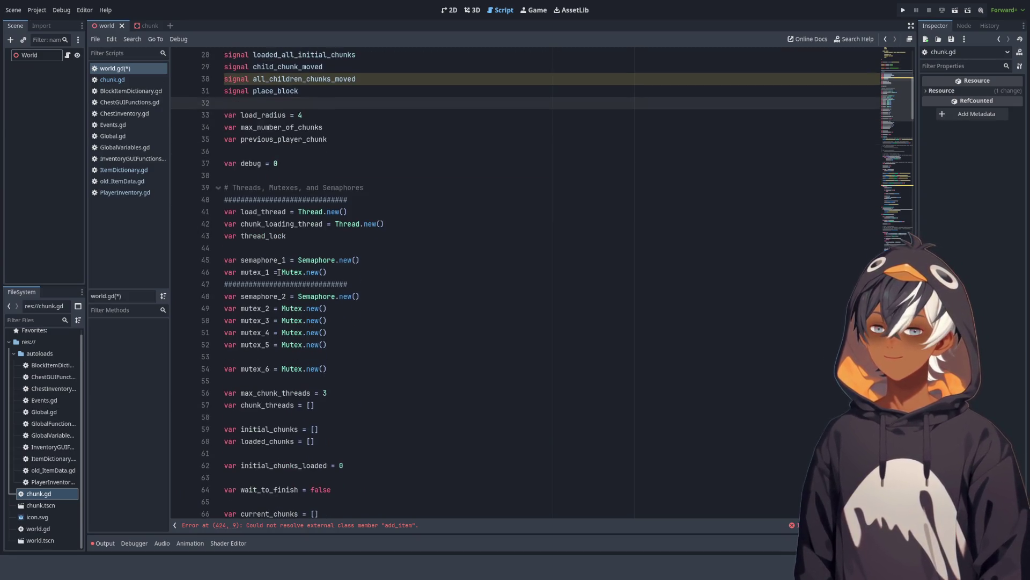
scroll(277, 231, "down", 6)
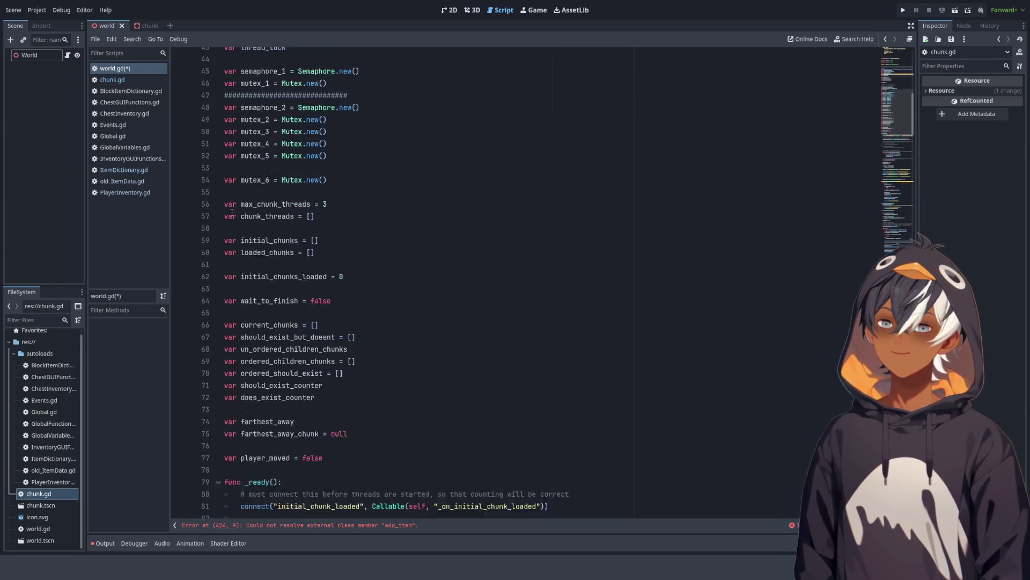
scroll(410, 277, "up", 12)
scroll(383, 248, "down", 13)
scroll(382, 249, "up", 7)
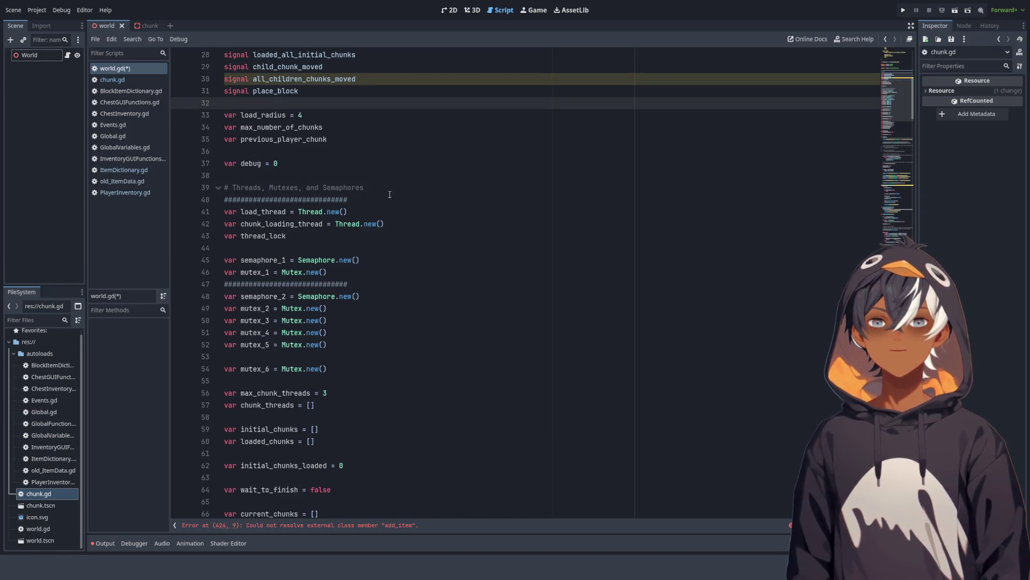
scroll(294, 211, "down", 2)
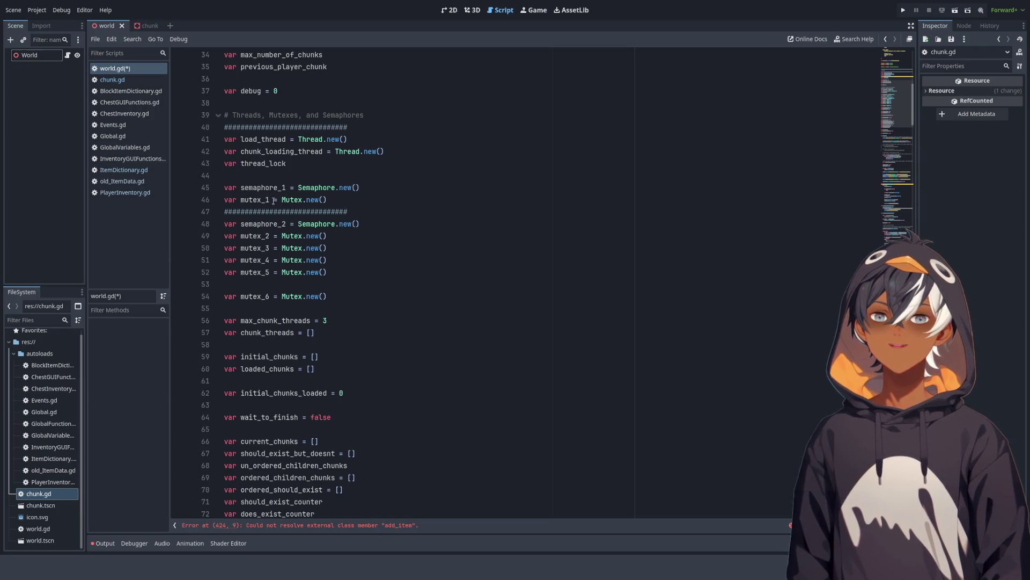
mouse_move(345, 212)
left_mouse_down()
mouse_move(290, 163)
mouse_move(322, 141)
left_mouse_up()
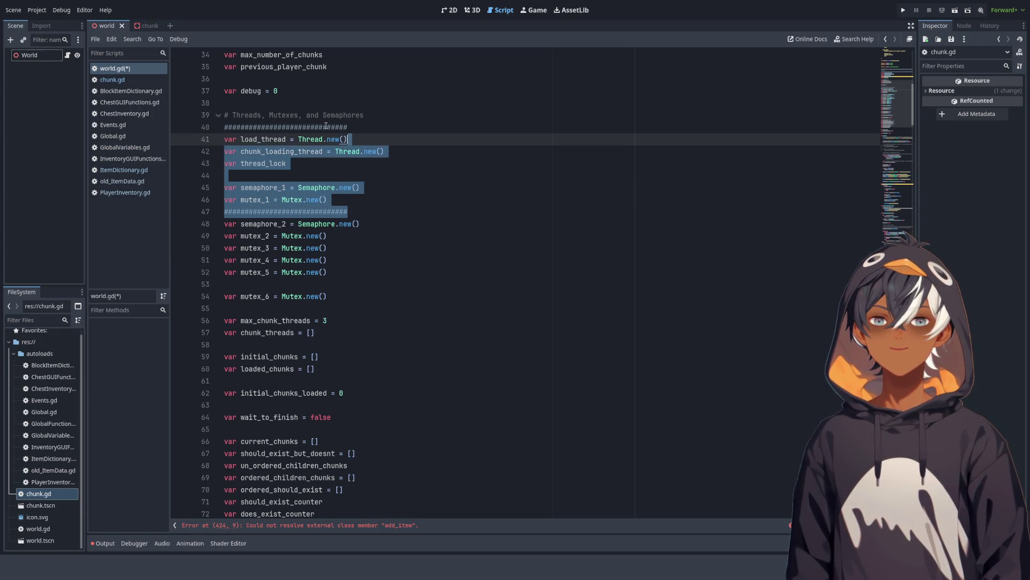
left_click(320, 126)
left_click(316, 139)
left_click(289, 211)
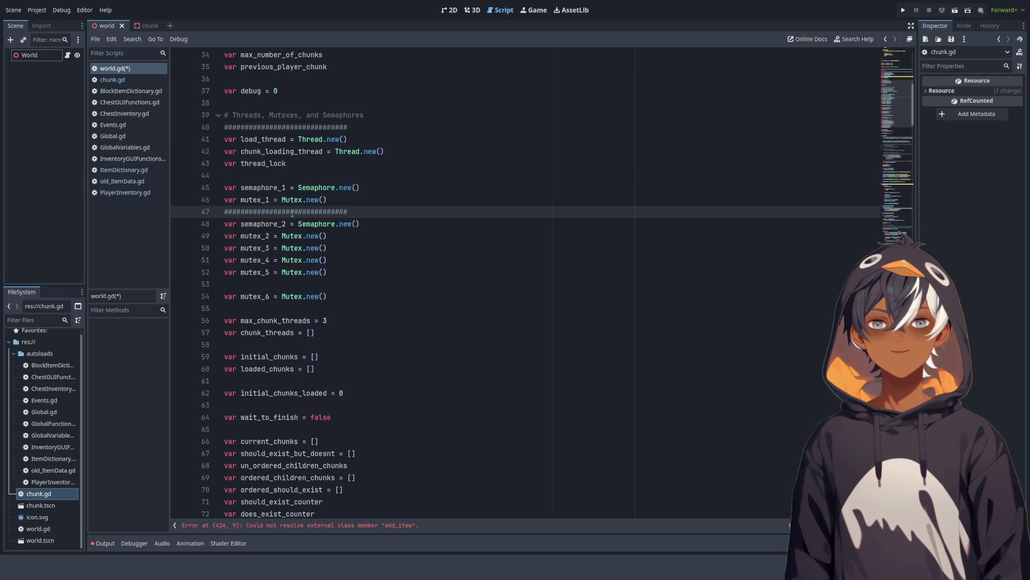
left_click(282, 126)
mouse_move(249, 211)
left_mouse_down()
mouse_move(275, 260)
mouse_move(328, 297)
left_mouse_up()
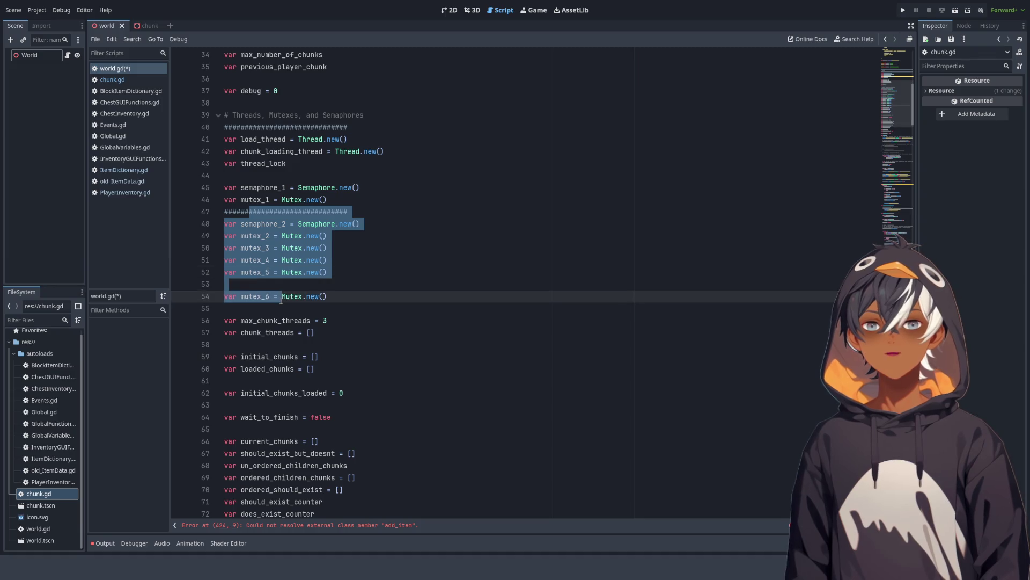
scroll(328, 296, "down", 3)
left_click_drag(253, 211, 274, 405)
left_click(452, 315)
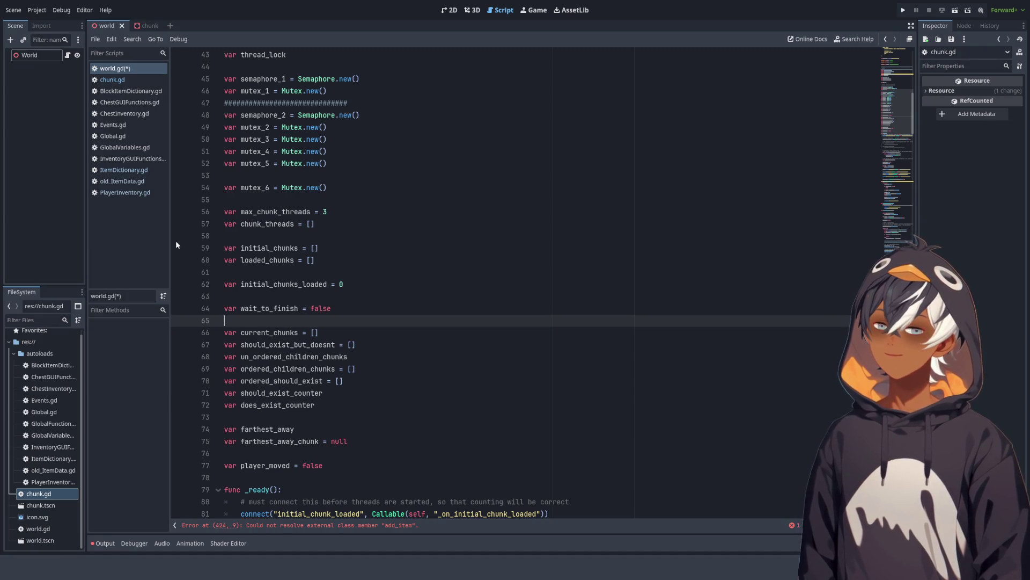
scroll(444, 204, "down", 3)
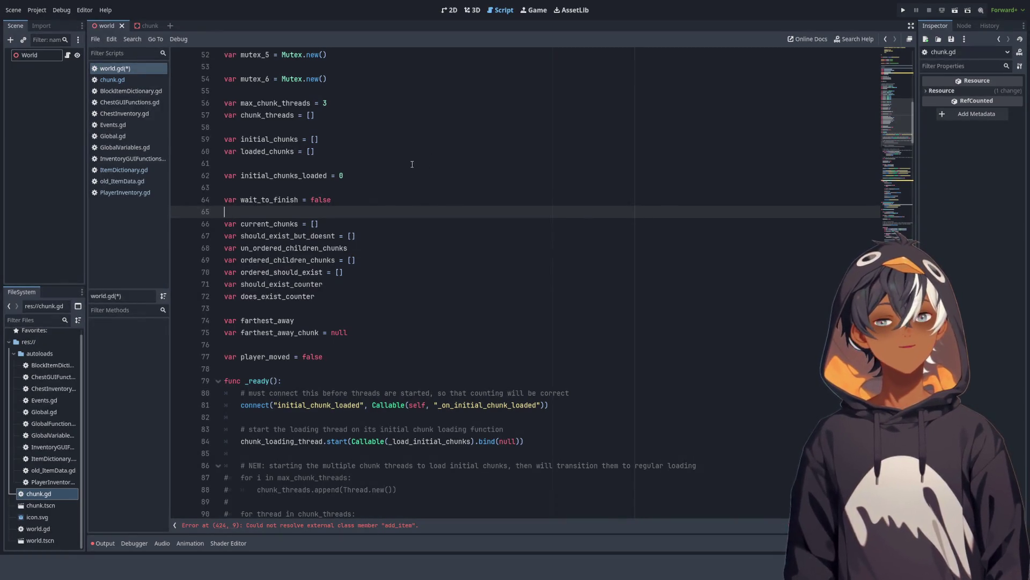
scroll(315, 204, "up", 4)
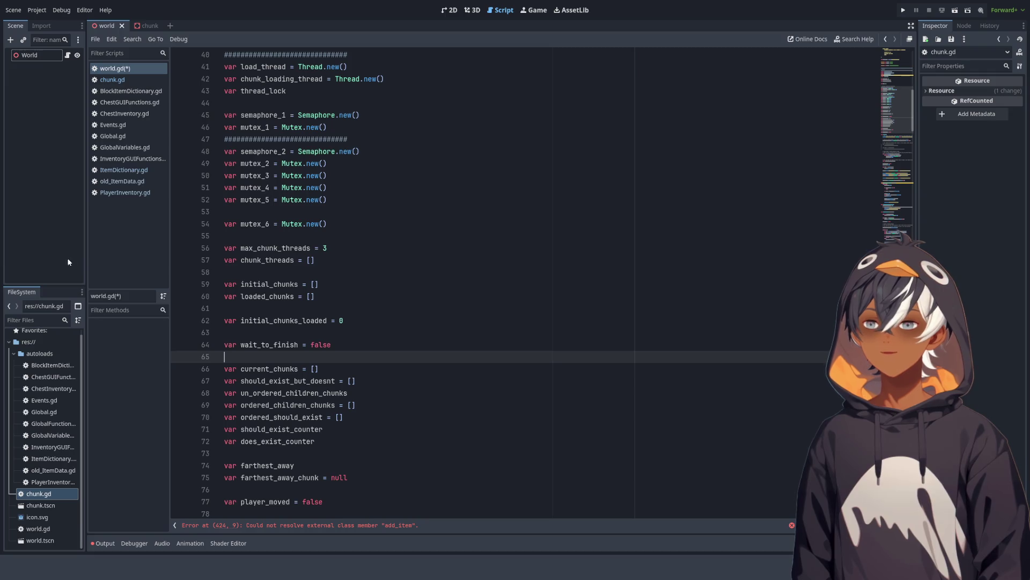
scroll(307, 196, "up", 4)
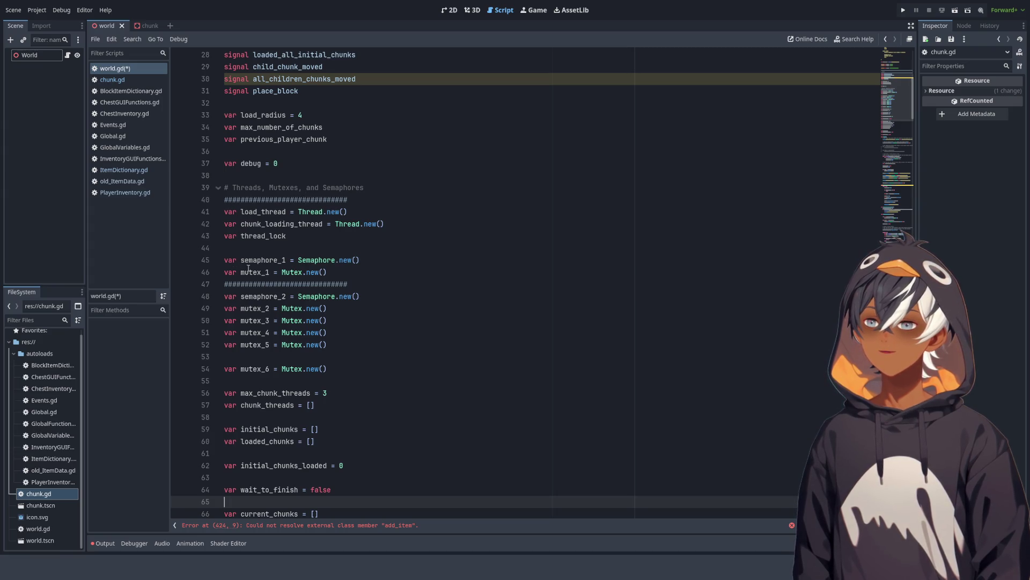
scroll(303, 208, "up", 4)
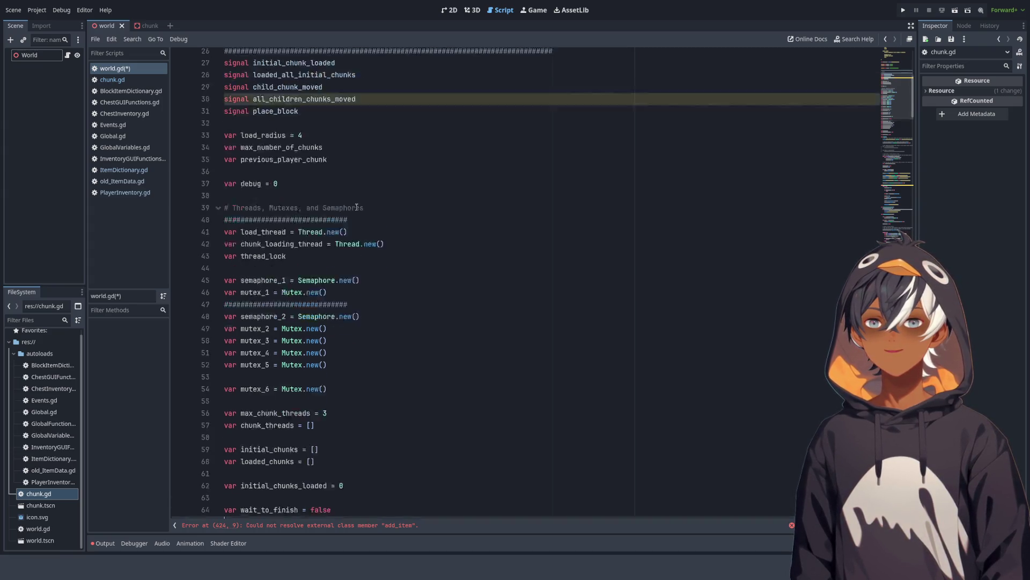
scroll(318, 297, "down", 2)
left_click(256, 249)
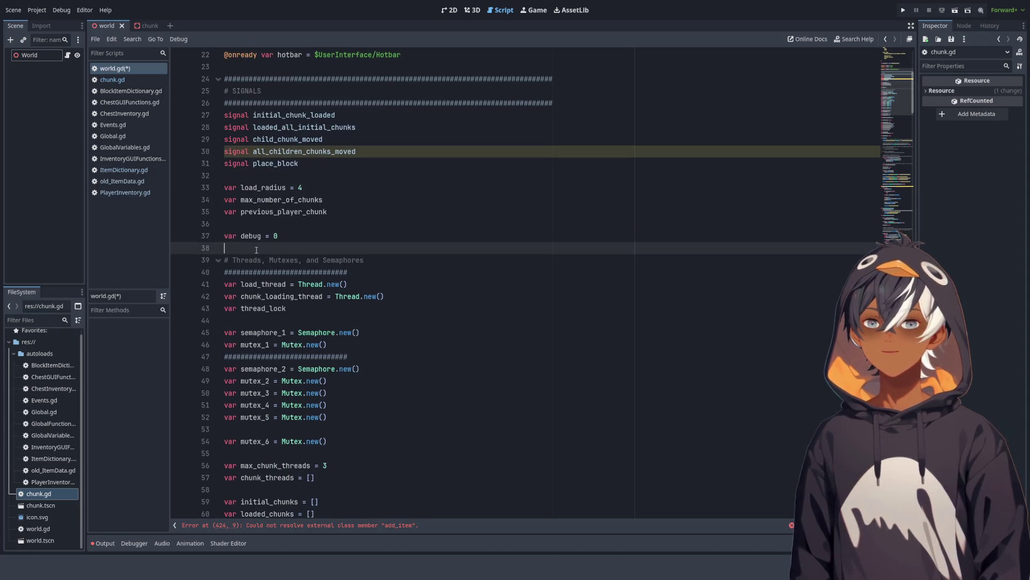
Step: Paste the hash-bordered header block and retitle it '# Threads, Mutexes, and Semaphores'
key("ctrl+v")
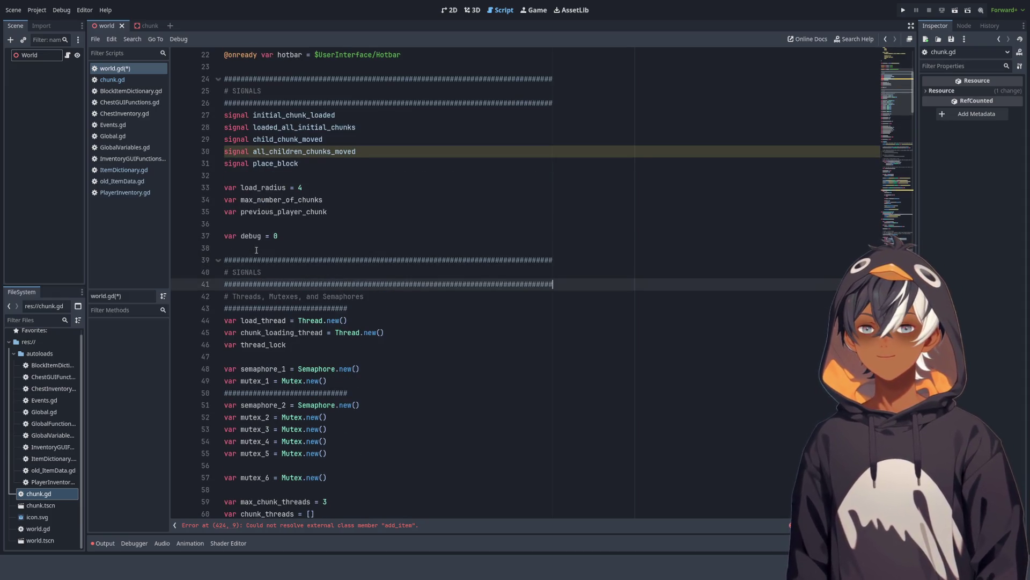
left_click(378, 299)
mouse_move(378, 298)
left_mouse_down()
mouse_move(224, 296)
mouse_move(246, 273)
mouse_move(223, 273)
left_mouse_up()
key("BackSpace")
type("# Threads, Mutexes, and Semaphores")
Step: Delete the leftover short hash line above the thread variables
left_click(359, 304)
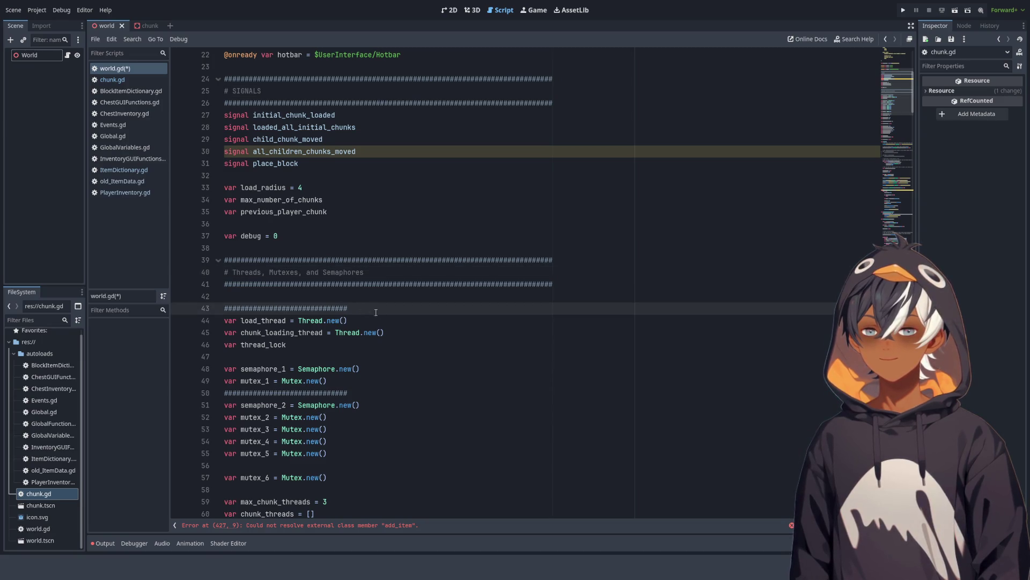
key("shift+Home")
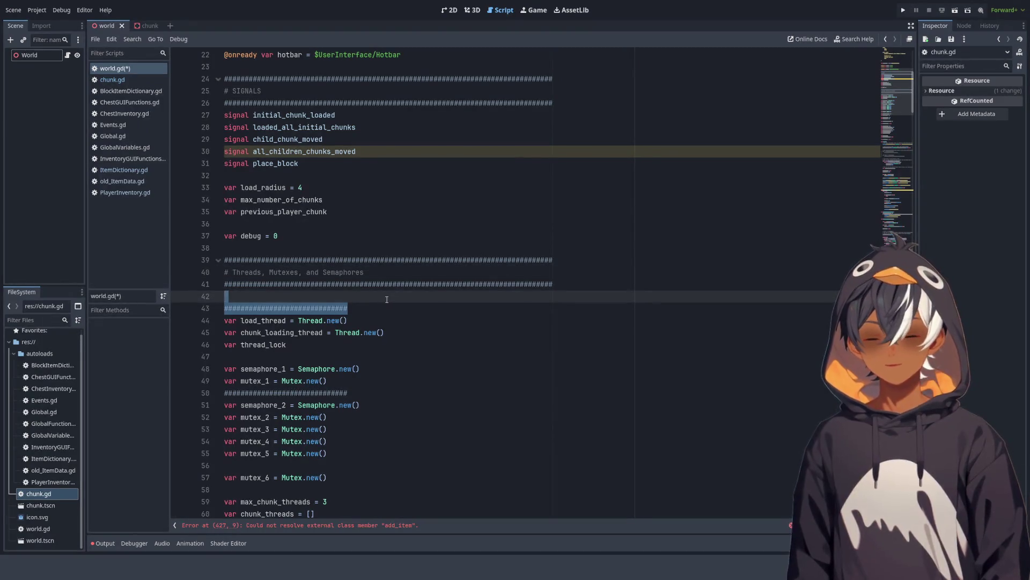
key("BackSpace")
key("BackSpace")
left_click(414, 318)
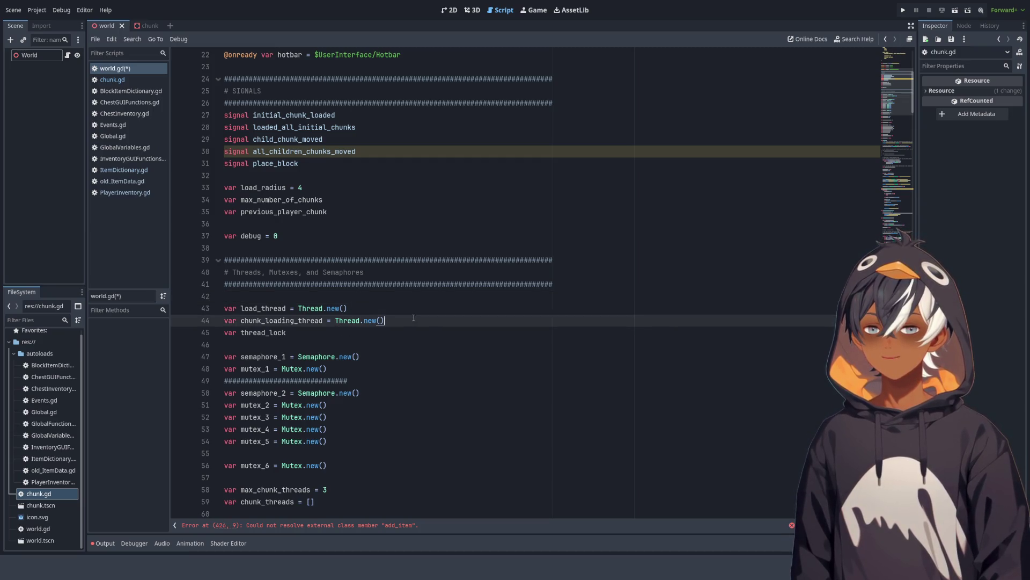
left_click(303, 333)
scroll(378, 327, "down", 2)
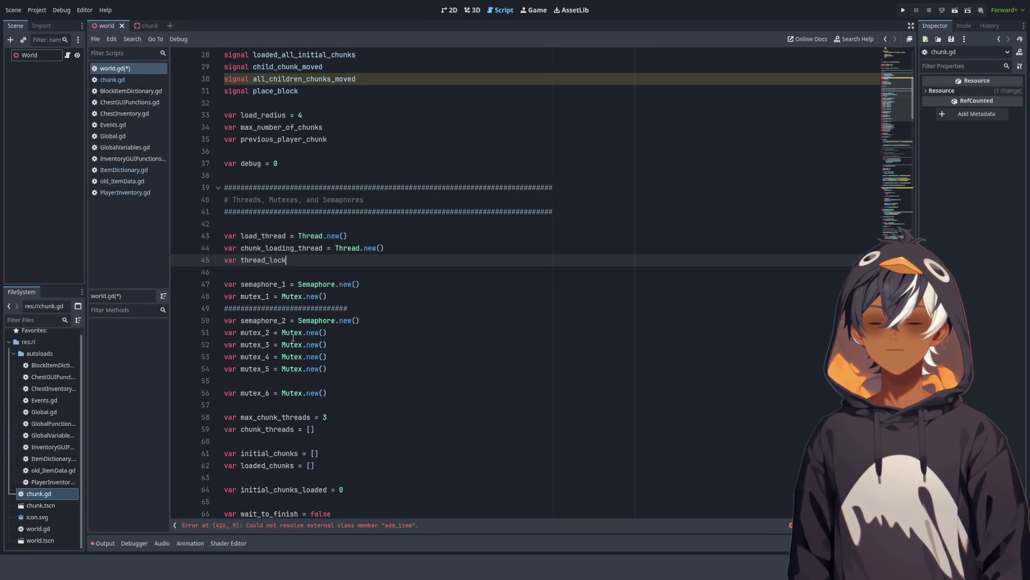
scroll(293, 336, "down", 2)
left_click(292, 308)
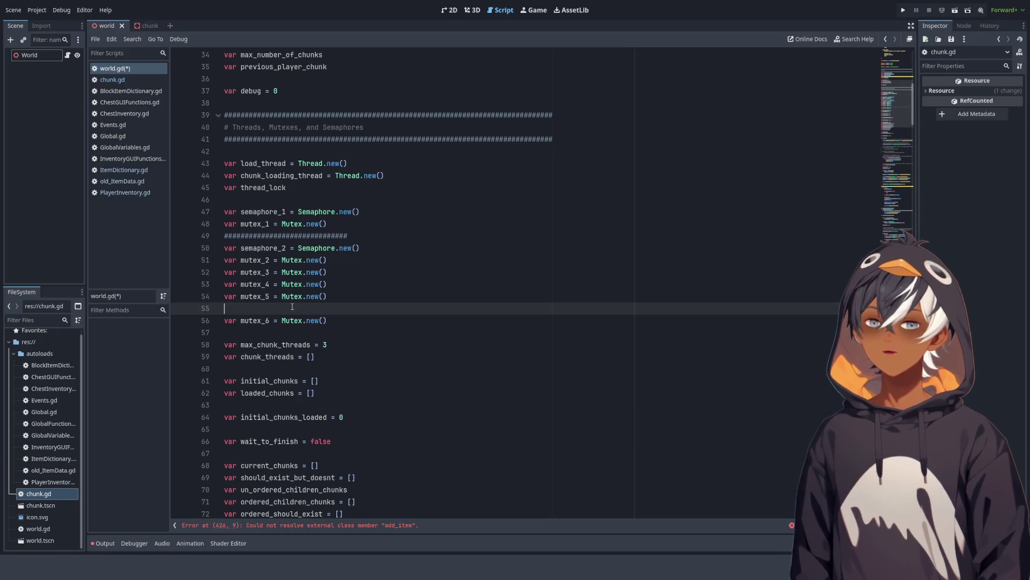
Step: Copy the hash divider below mutex_1 and paste it after mutex_6
left_click(254, 318)
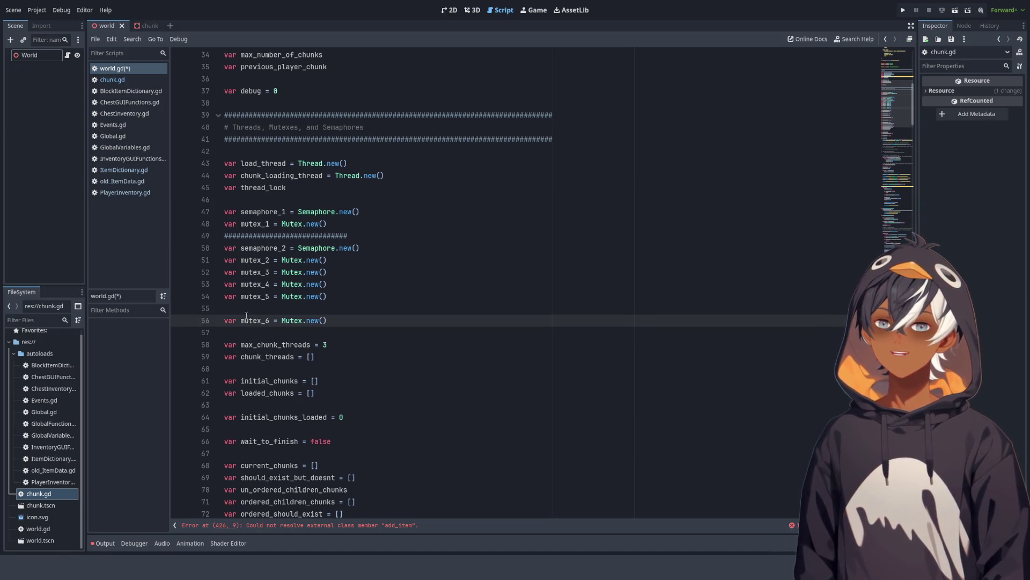
left_click(265, 312)
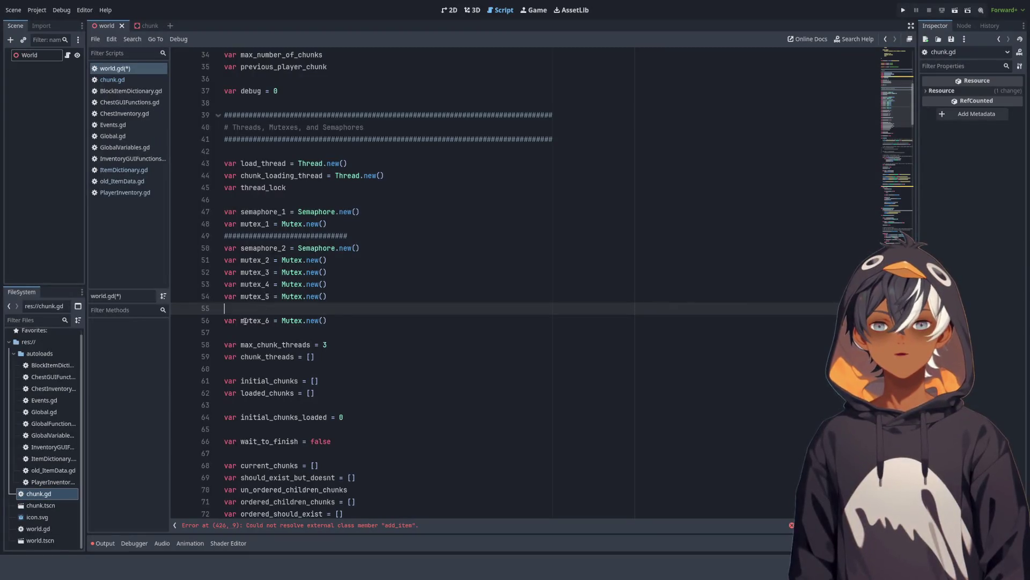
triple_click(245, 320)
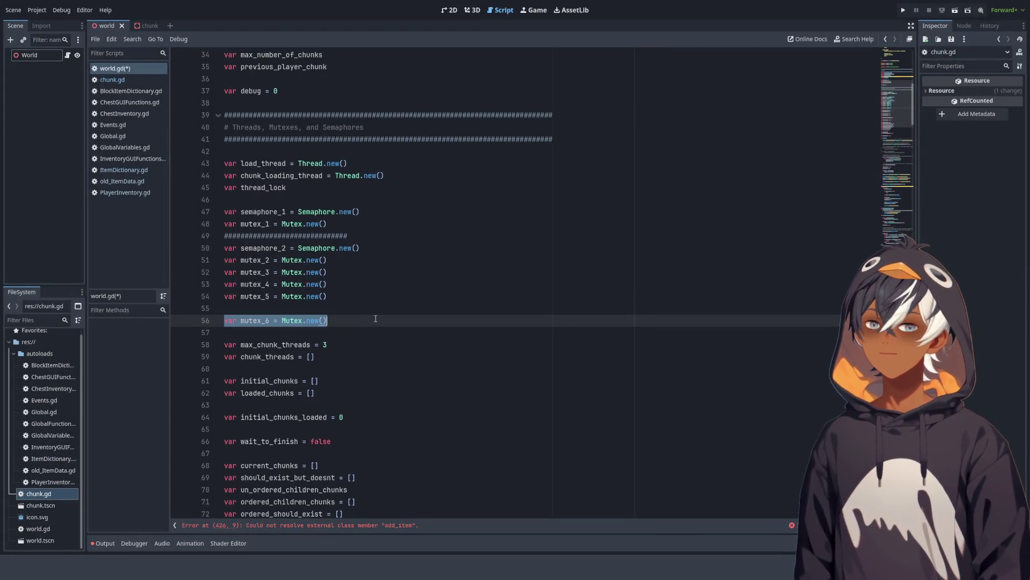
mouse_move(343, 316)
left_mouse_down()
mouse_move(383, 309)
mouse_move(345, 339)
mouse_move(348, 325)
left_mouse_up()
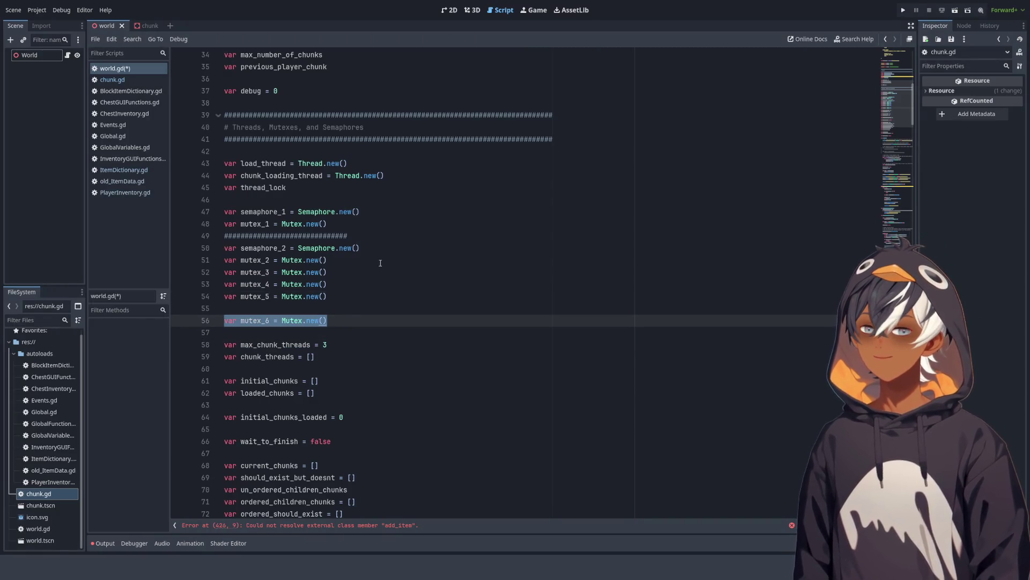
left_click(367, 229)
left_click_drag(367, 233, 368, 229)
key("ctrl+c")
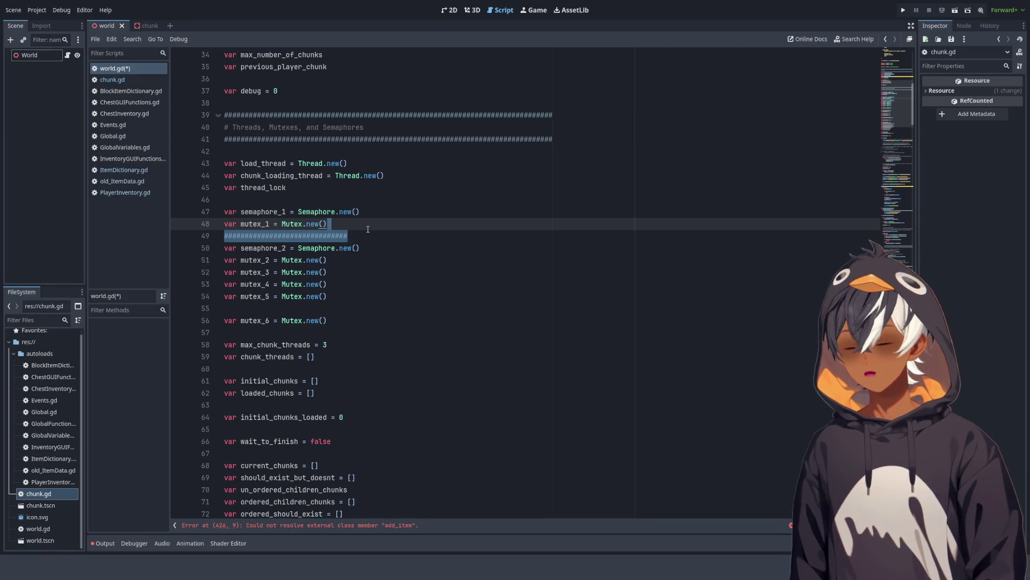
left_click(370, 321)
key("ctrl+v")
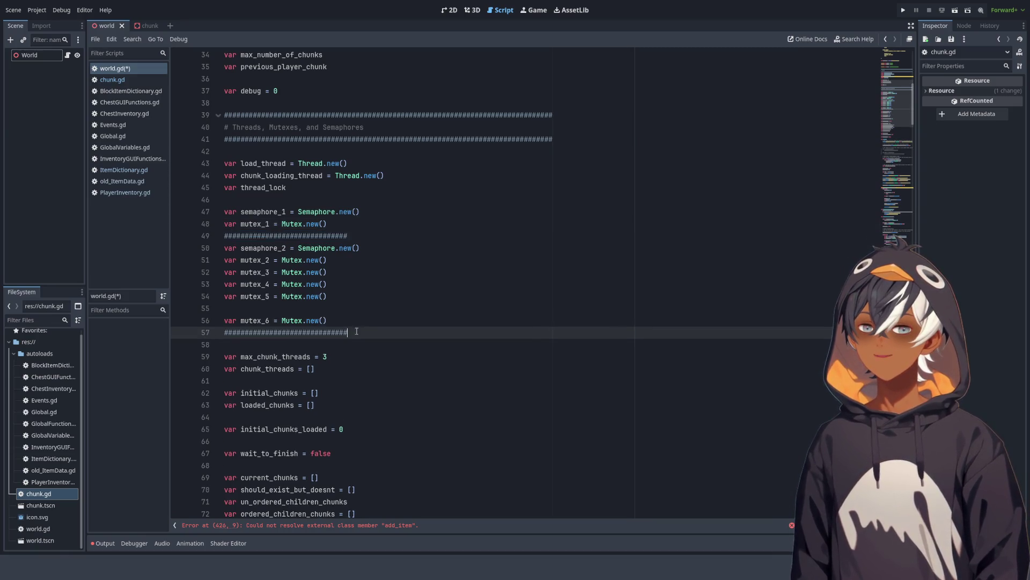
Step: Delete the hash divider between mutex_1 and semaphore_2
left_click_drag(258, 320, 377, 318)
left_click_drag(226, 309, 353, 321)
left_click(431, 251)
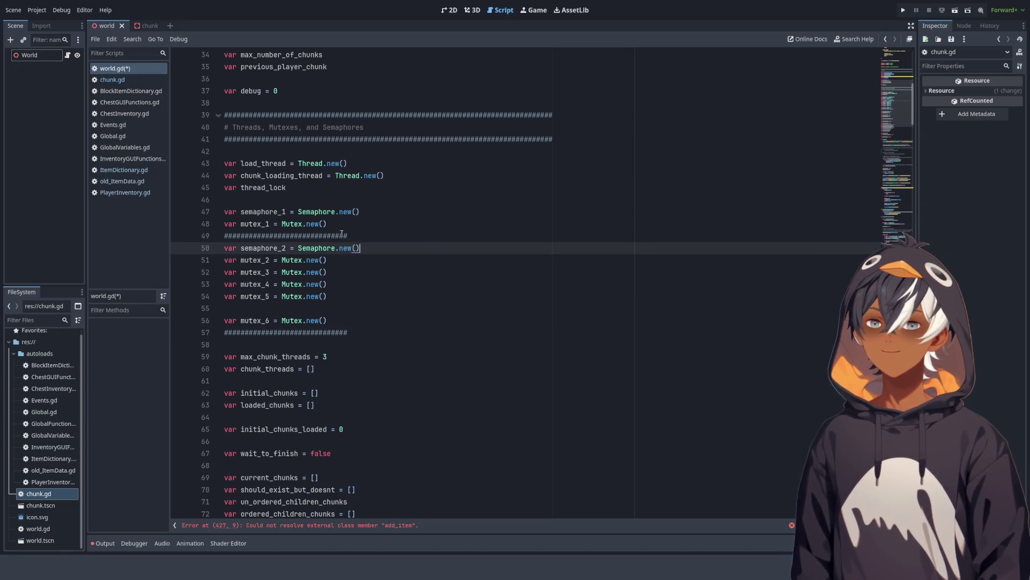
left_click_drag(361, 230, 356, 230)
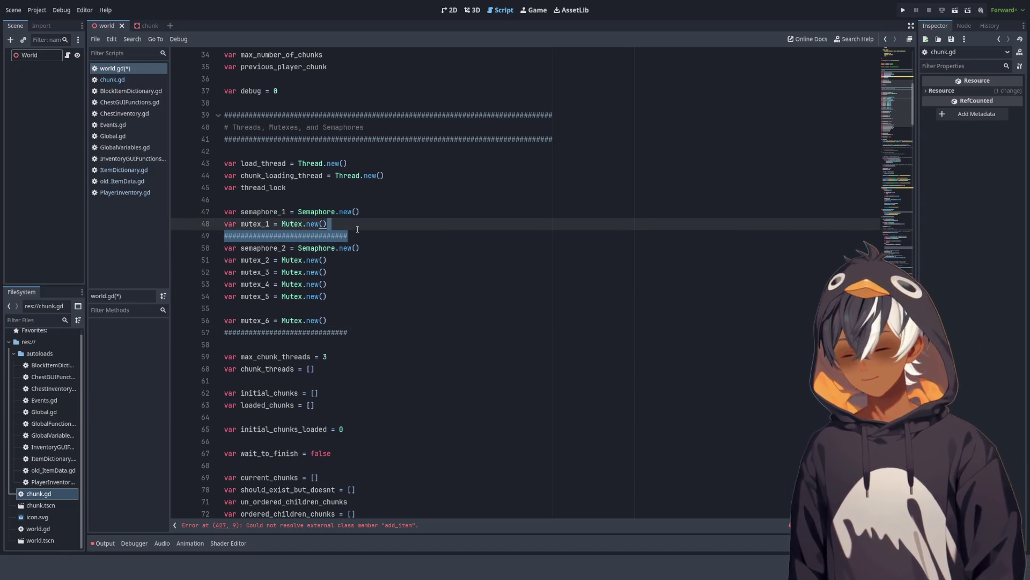
key("Delete")
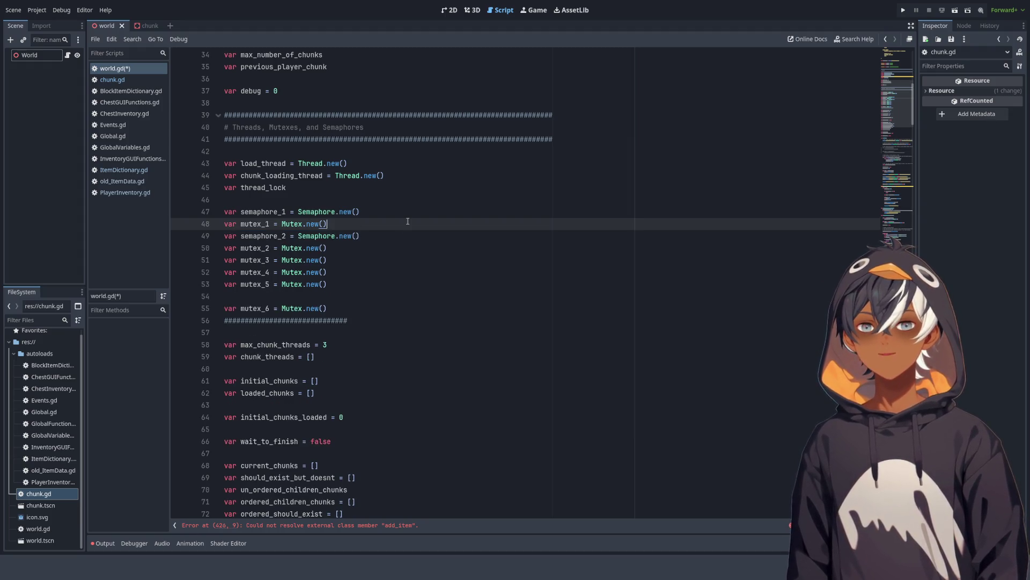
Step: Remove the trial divider above semaphore_1 and leave one blank line after thread_lock
left_click(307, 200)
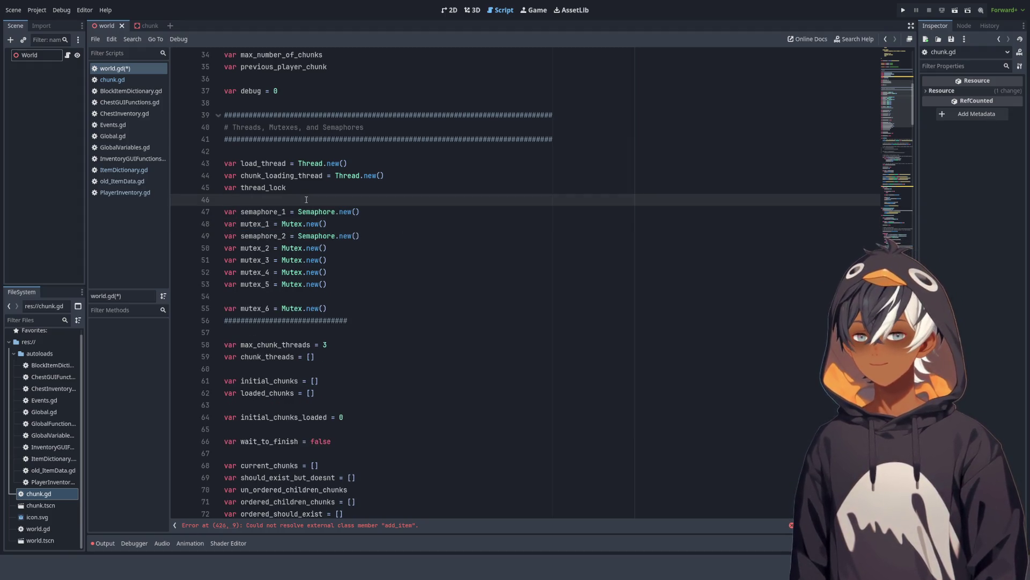
key("Return")
key("ctrl+v")
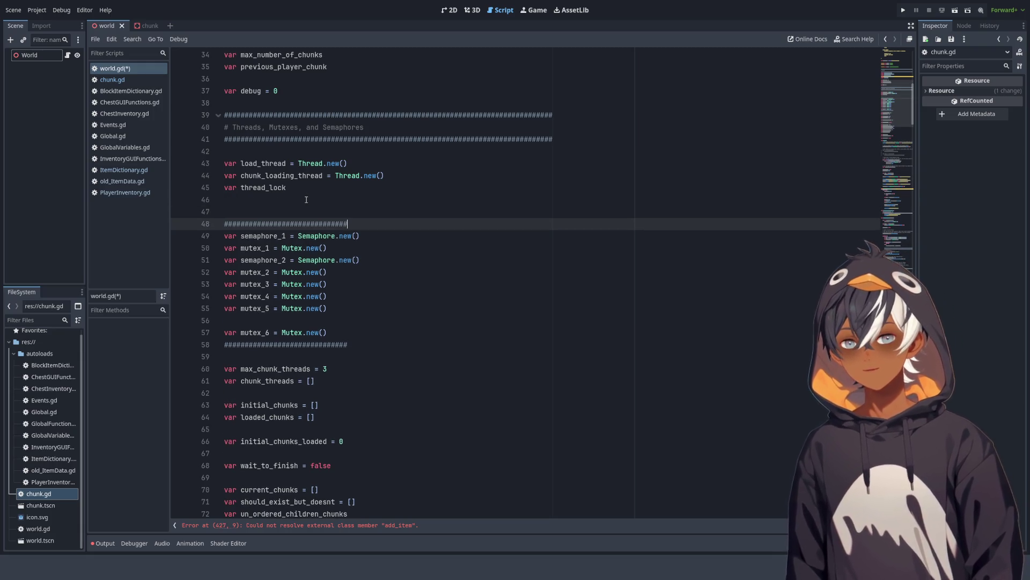
key("Up")
key("BackSpace")
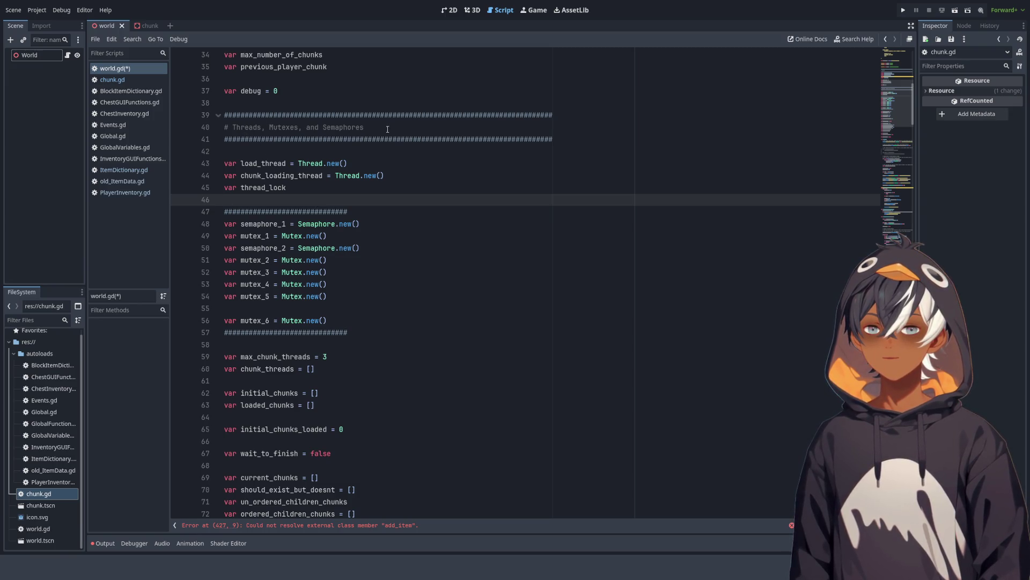
left_click_drag(357, 207, 358, 190)
key("BackSpace")
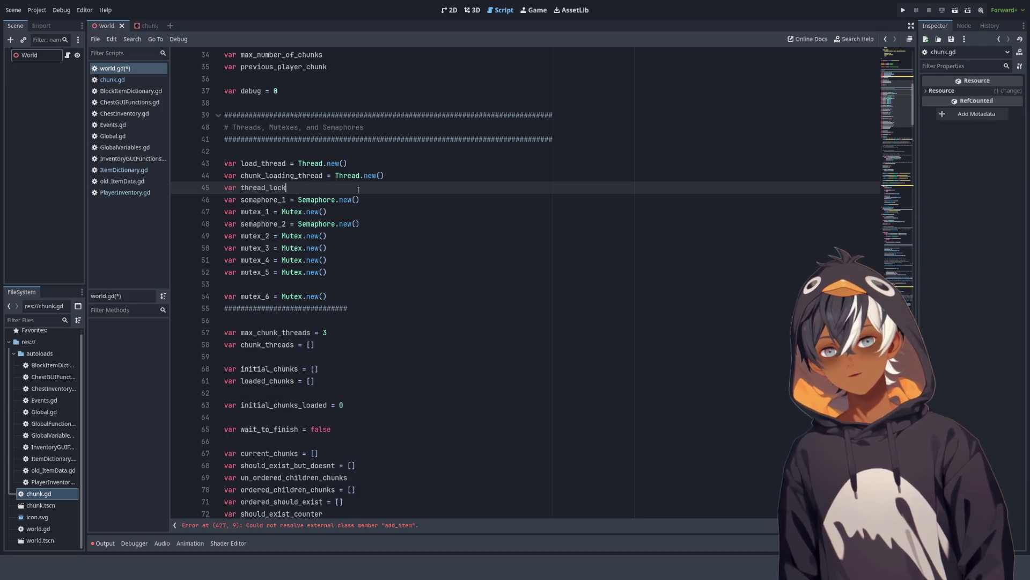
key("Return")
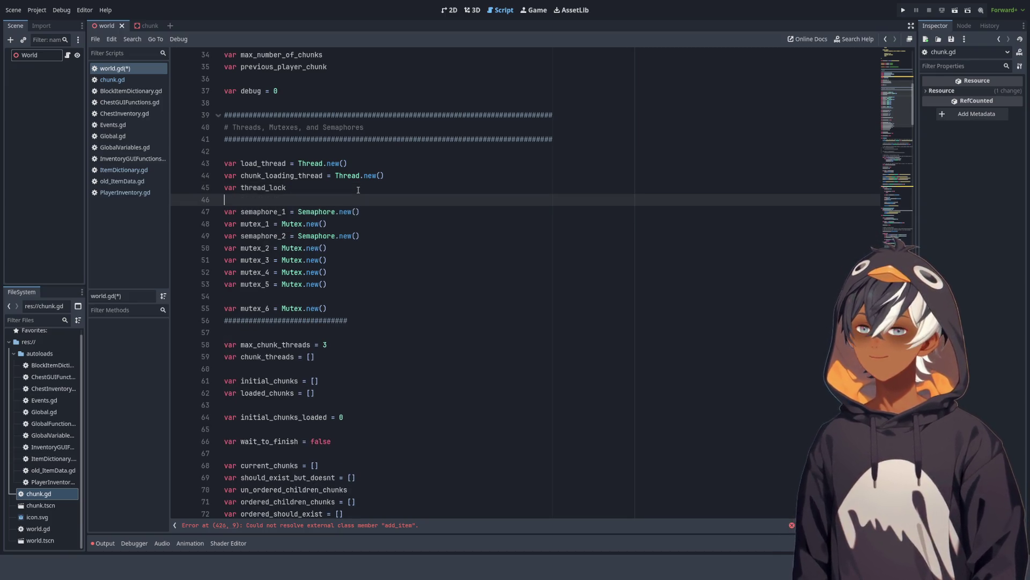
key("Return")
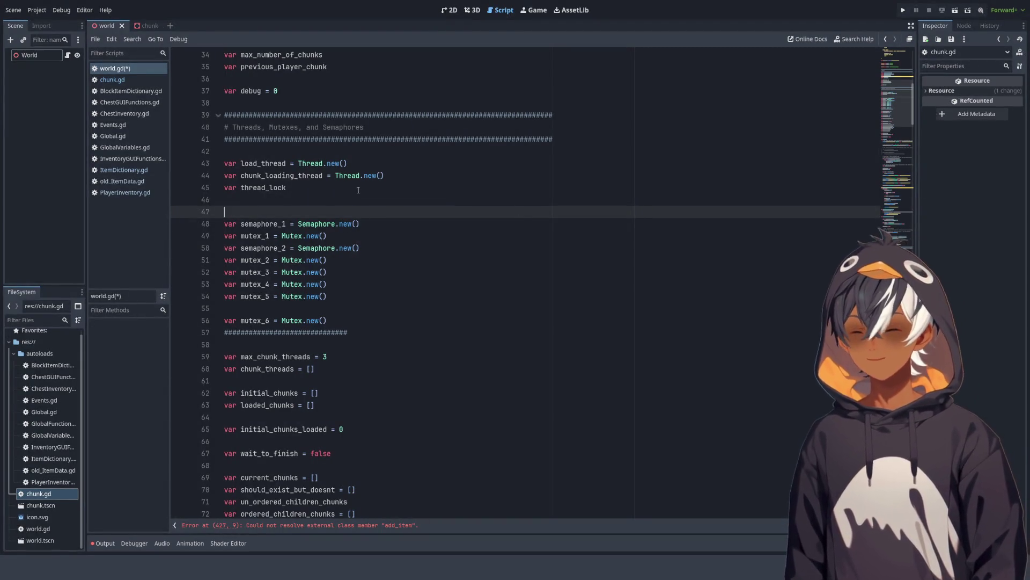
key("BackSpace")
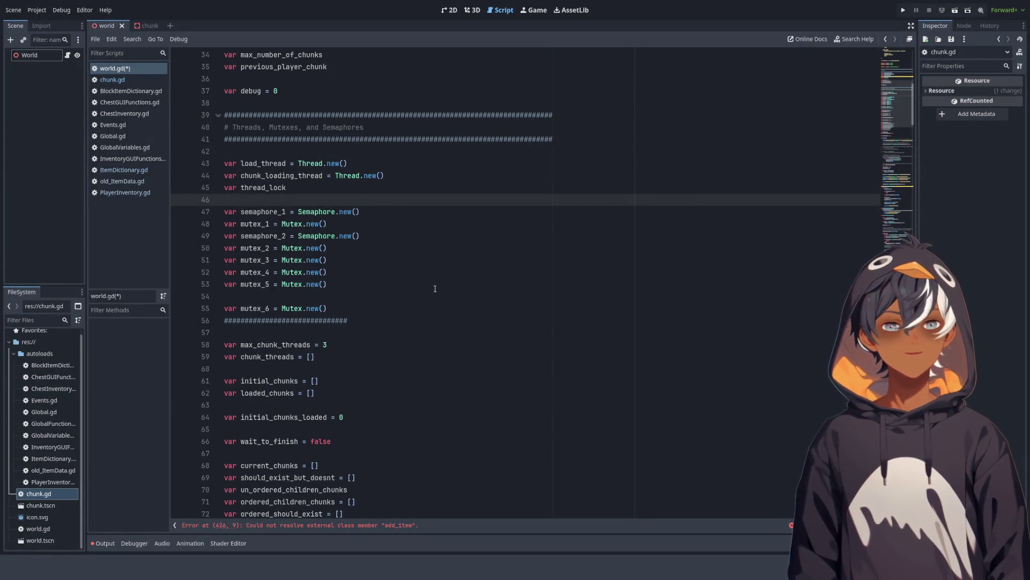
Step: Remove the blank line under the Threads, Mutexes, and Semaphores header
double_click(289, 161)
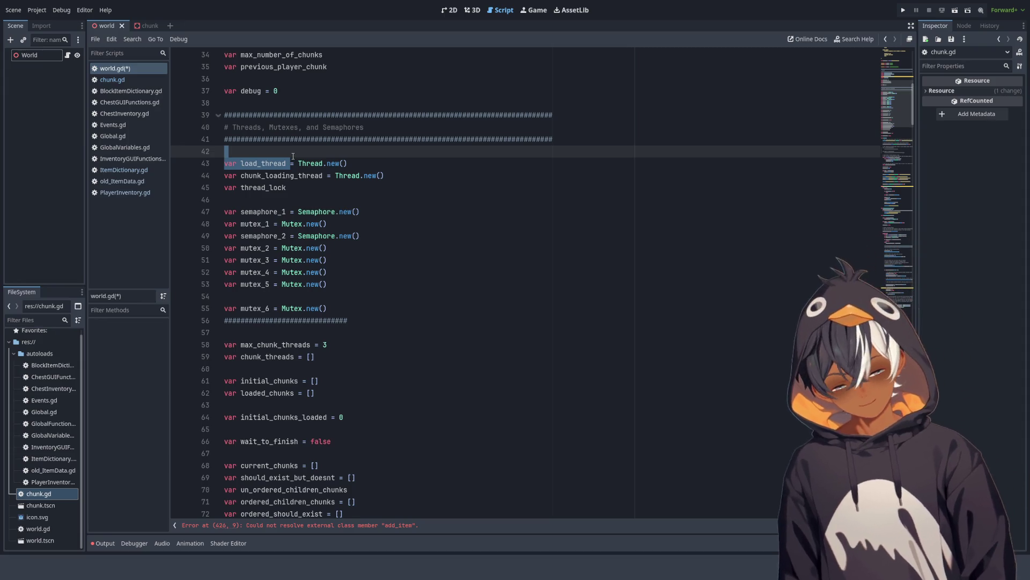
left_click(293, 155)
key("BackSpace")
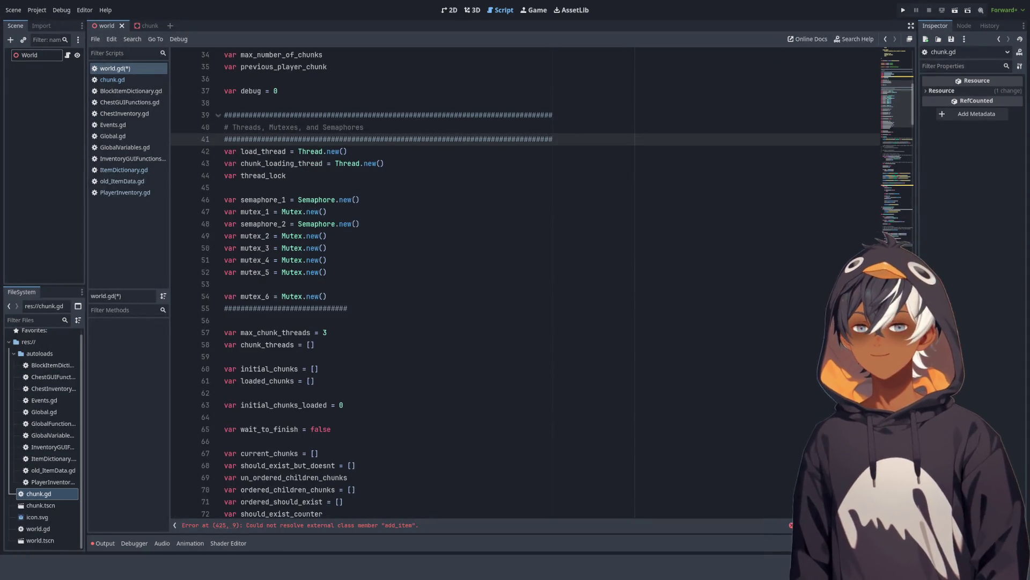
left_click(344, 260)
Step: Select the max_chunk_threads variable name in its declaration on line 57
scroll(340, 215, "down", 4)
left_click(340, 166)
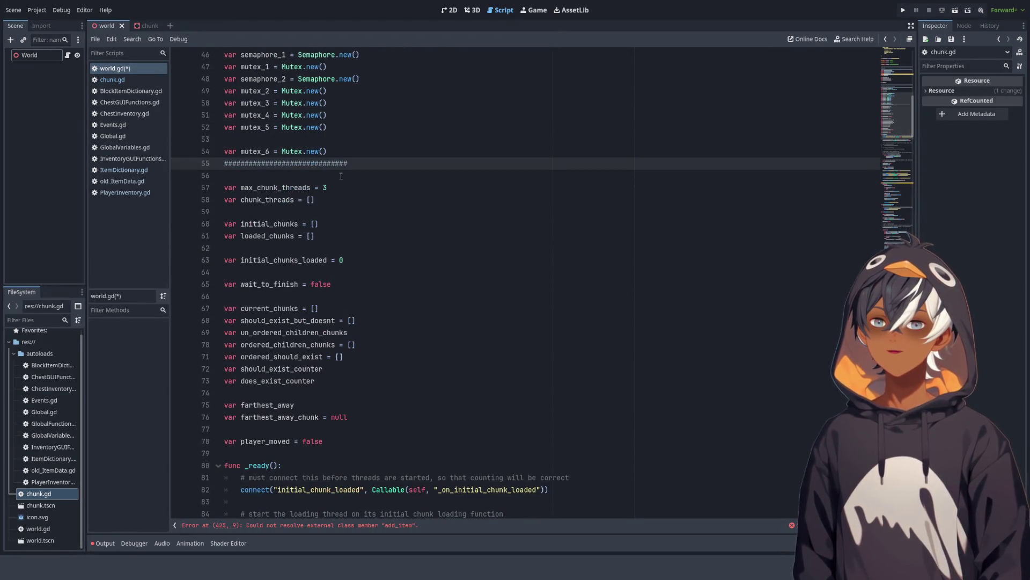
left_click(336, 187)
left_click(265, 187, "shift")
scroll(343, 225, "up", 7)
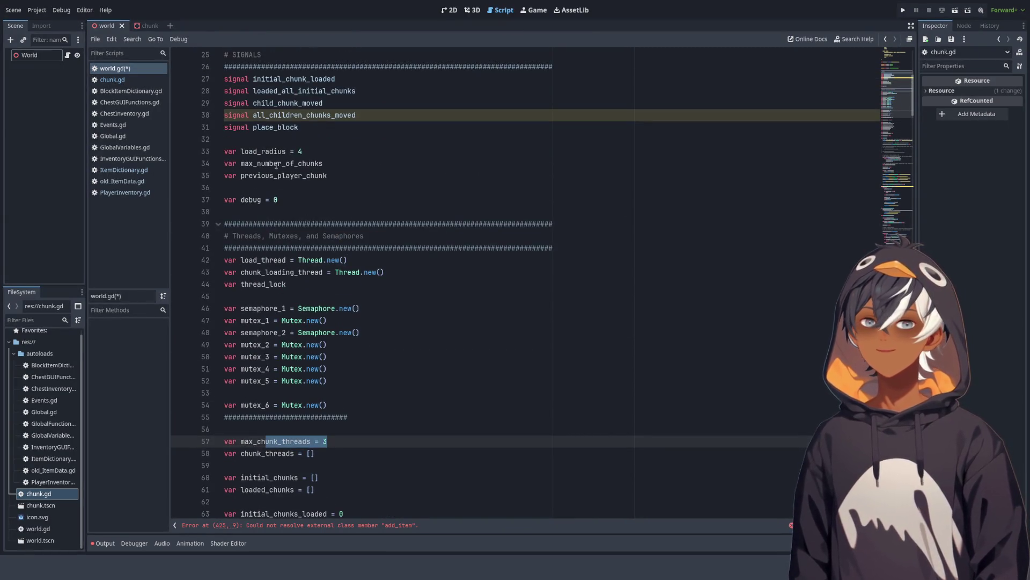
scroll(420, 249, "down", 6)
double_click(275, 223)
left_click(369, 221)
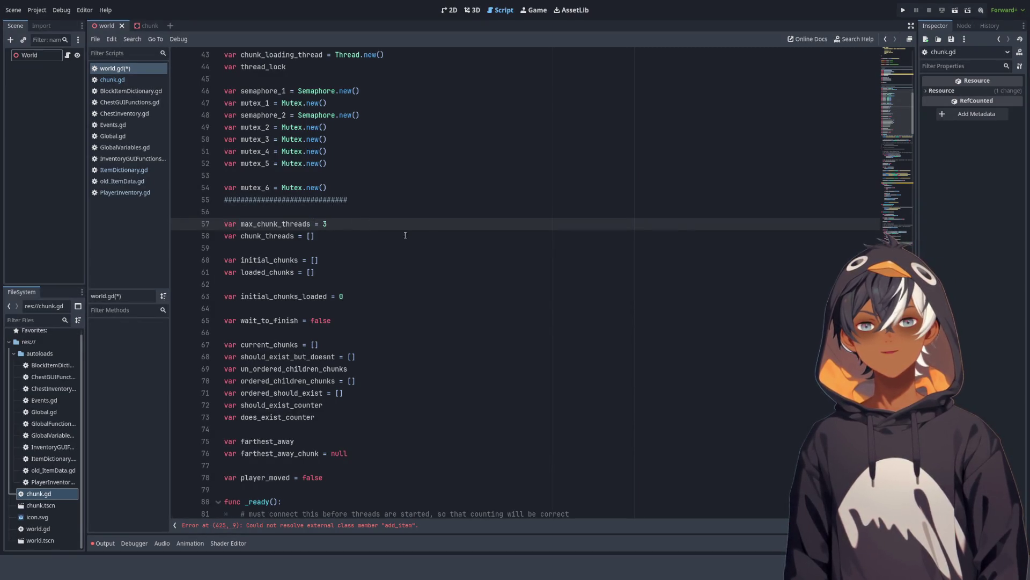
Step: Reselect max_chunk_threads and open the script's Find bar with Ctrl+F
scroll(405, 235, "up", 3)
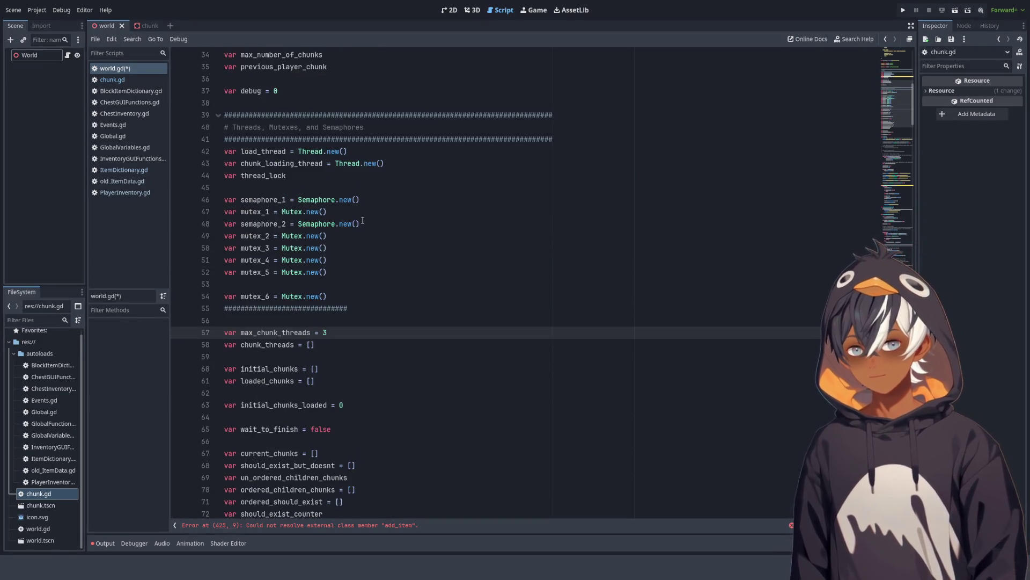
scroll(341, 296, "down", 5)
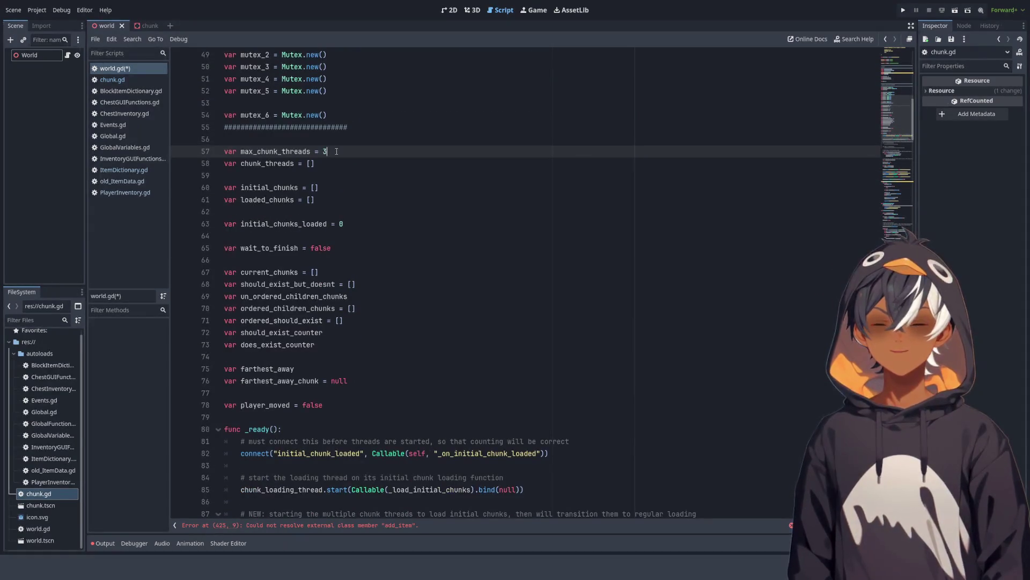
left_click_drag(337, 152, 241, 151)
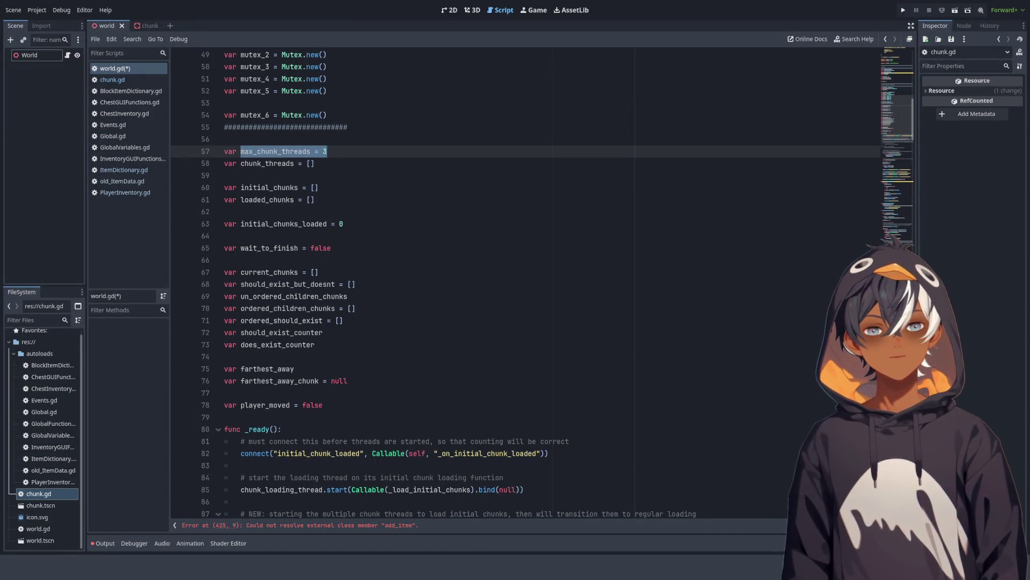
left_click(291, 187)
left_click(291, 151)
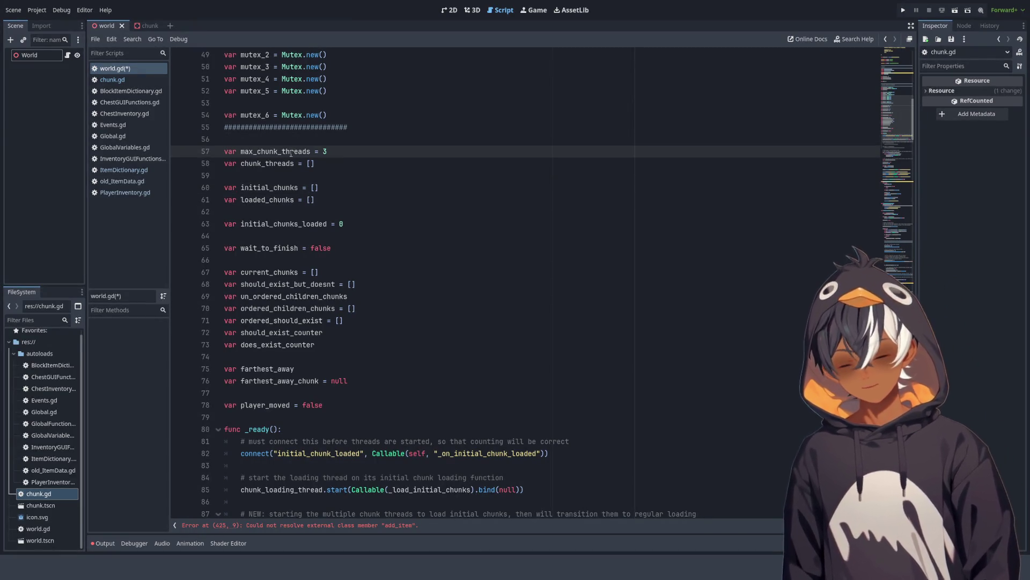
double_click(291, 153)
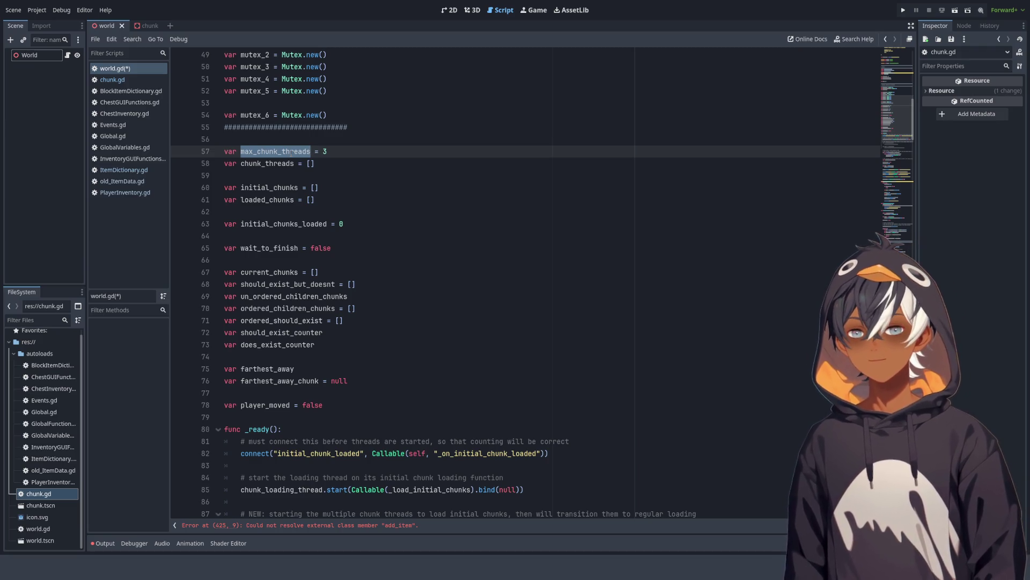
key("Right")
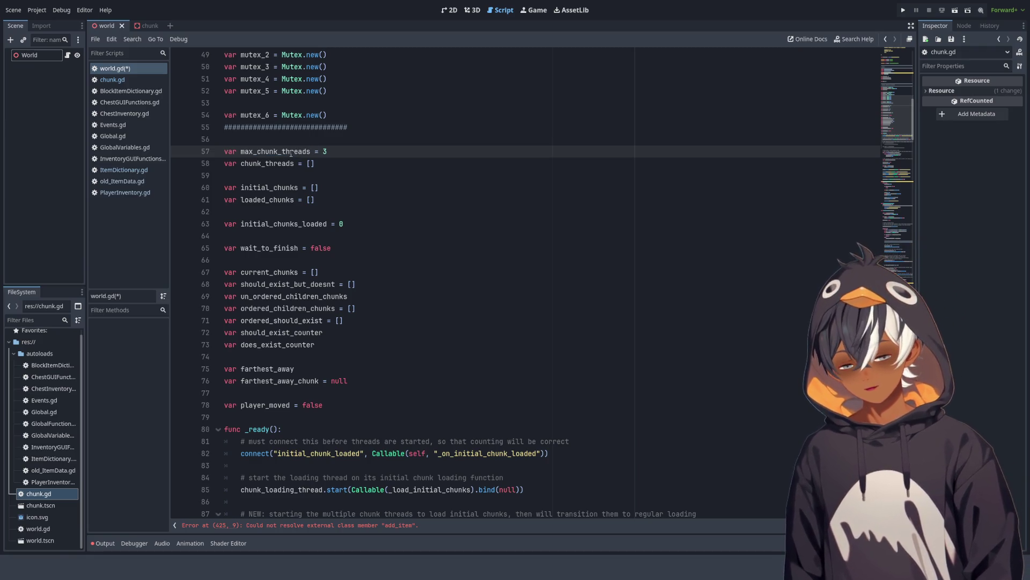
key("ctrl+f")
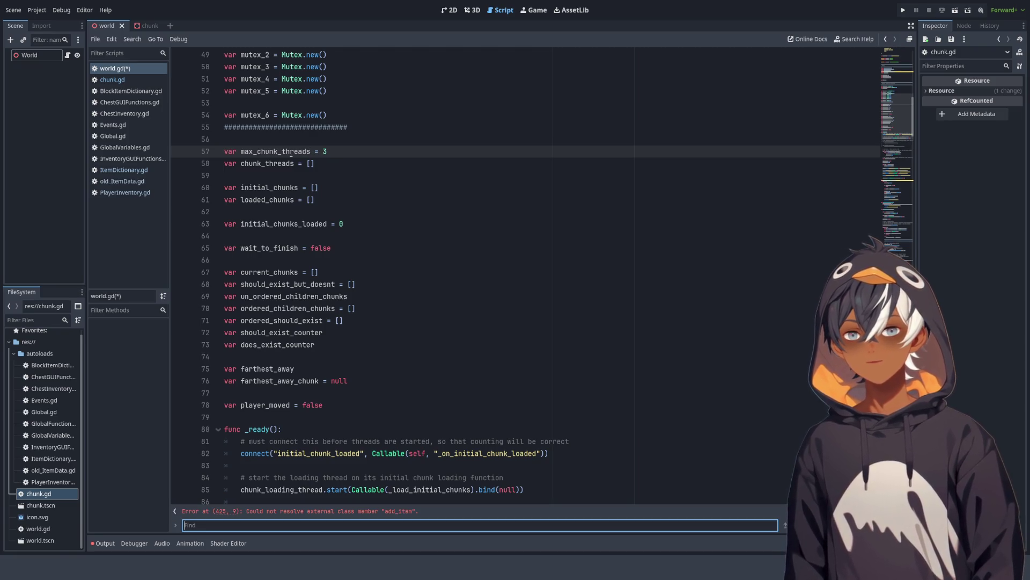
Step: Search world.gd for max_chunk_threads and cycle its 3 matches back to line 57
scroll(291, 152, "up", 1)
left_click(291, 152)
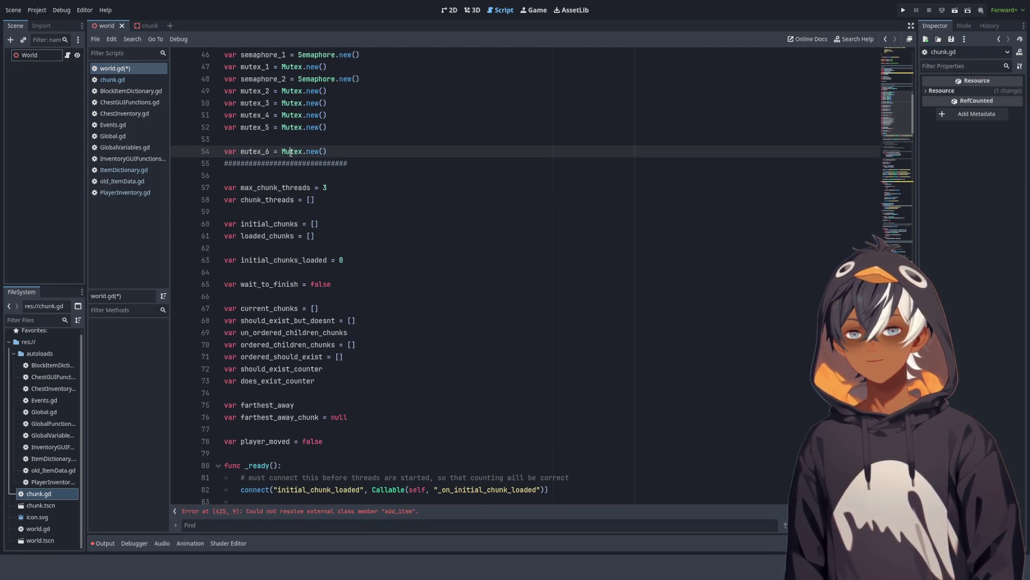
double_click(275, 188)
key("ctrl+f")
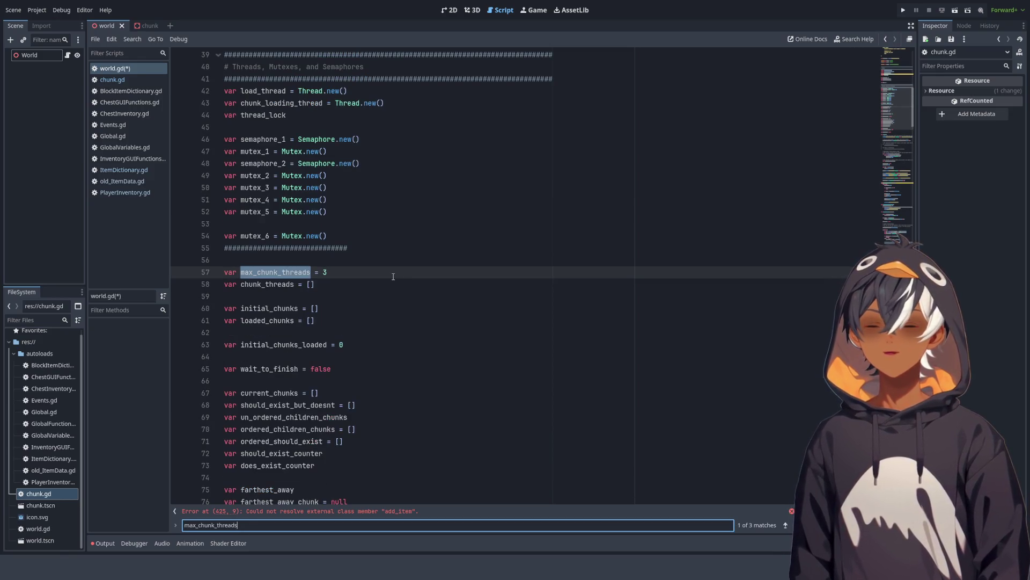
key("Return")
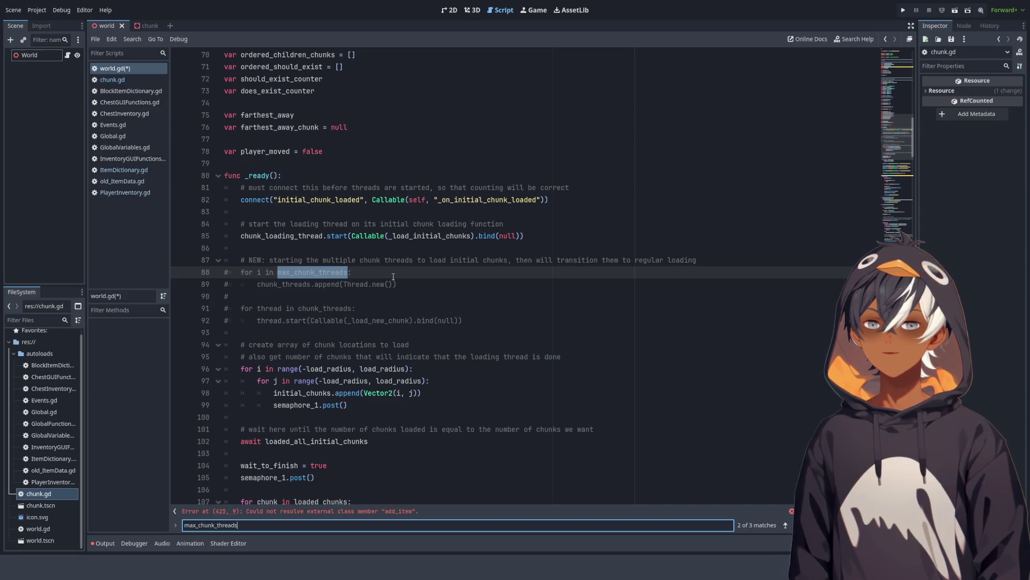
key("Return")
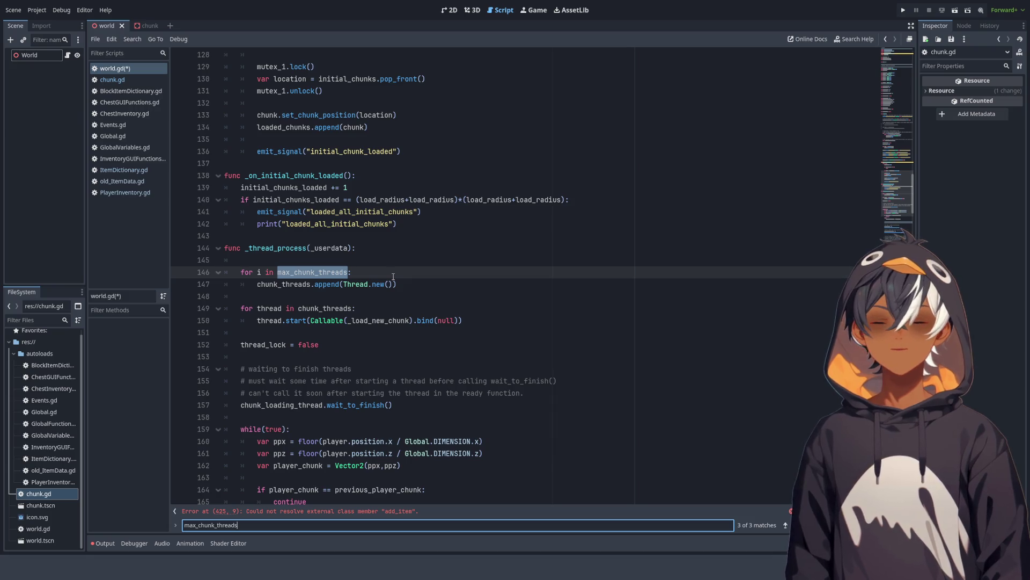
key("Return")
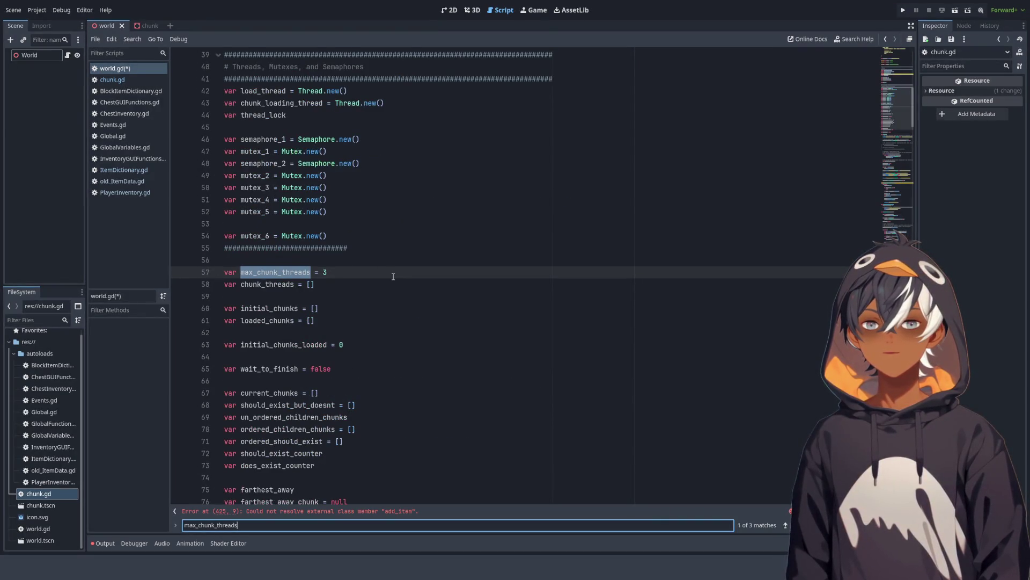
key("Return")
key("Return")
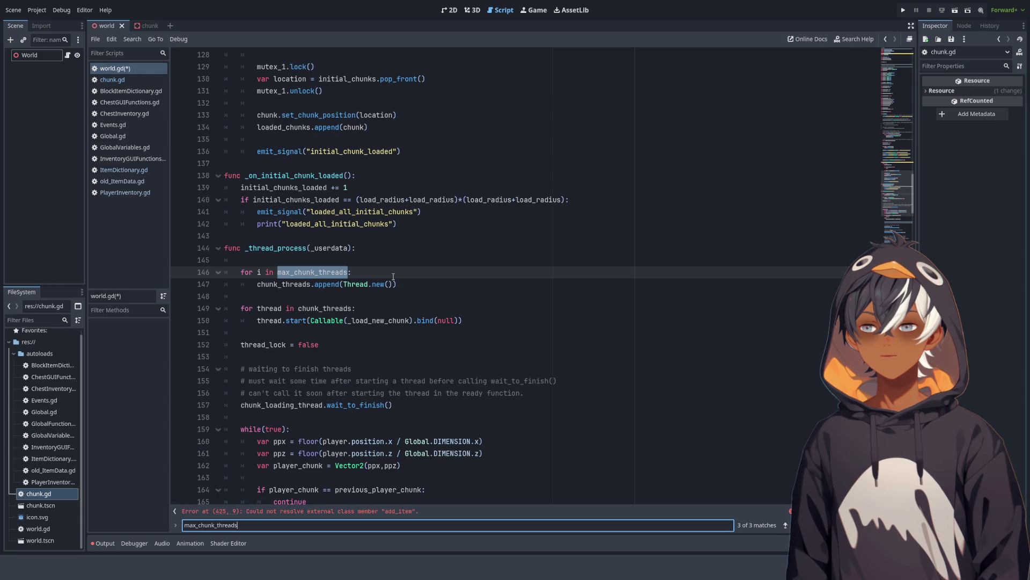
key("Return")
key("Return")
key("Return")
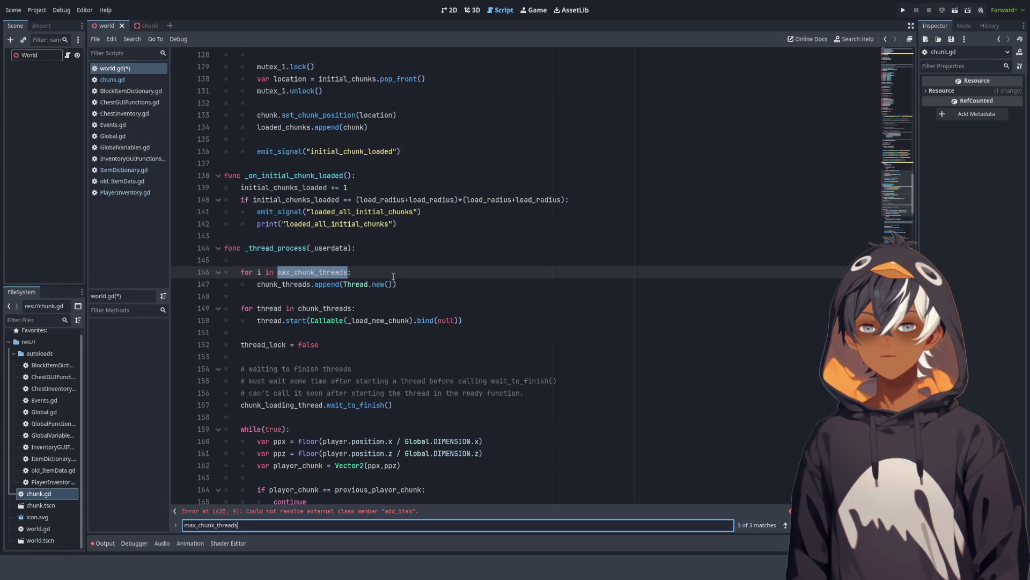
key("Return")
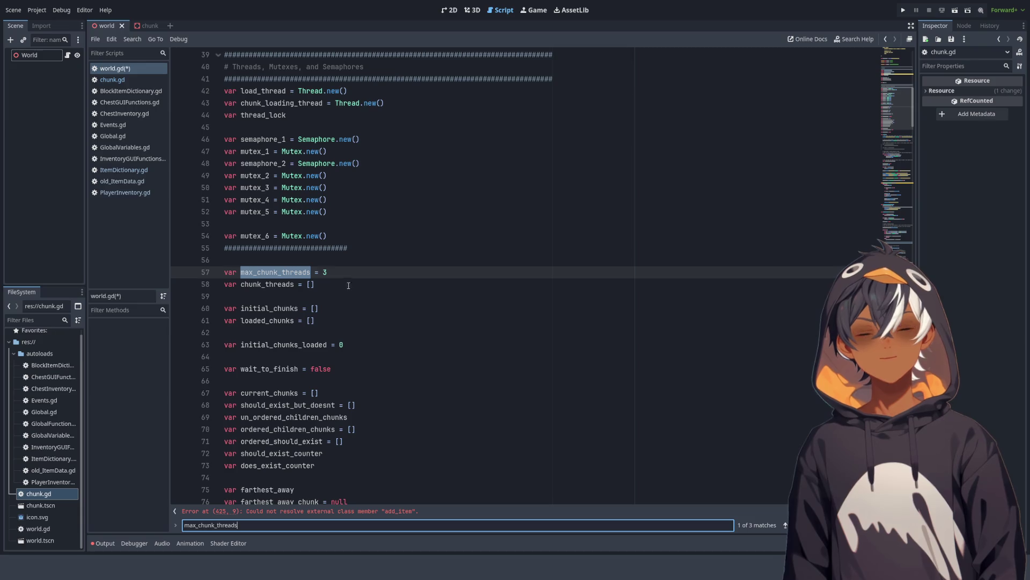
mouse_move(348, 91)
left_mouse_down()
mouse_move(433, 294)
mouse_move(430, 215)
left_mouse_up()
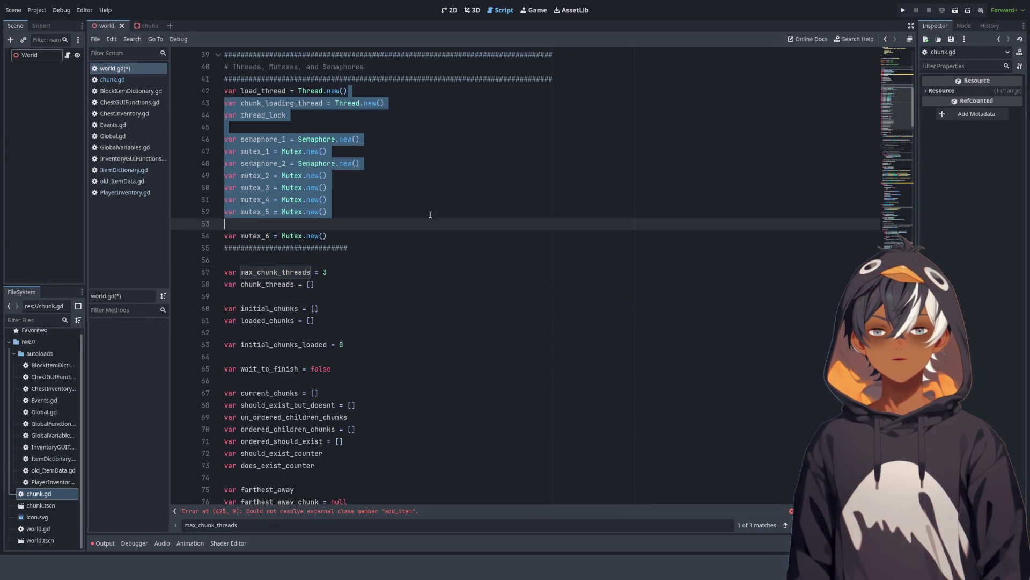
left_click(336, 256)
left_click_drag(241, 272, 326, 272)
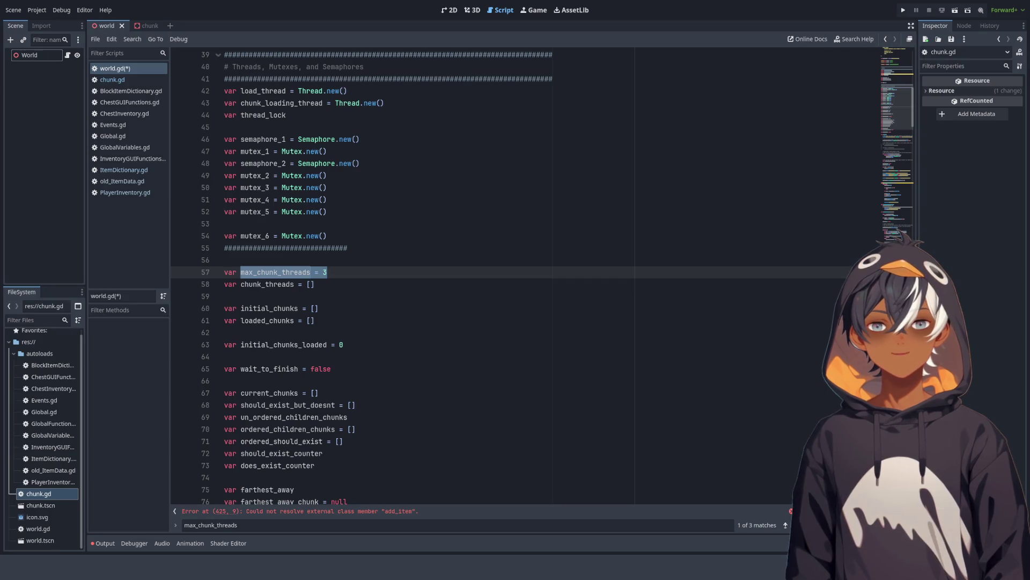
scroll(483, 277, "down", 3)
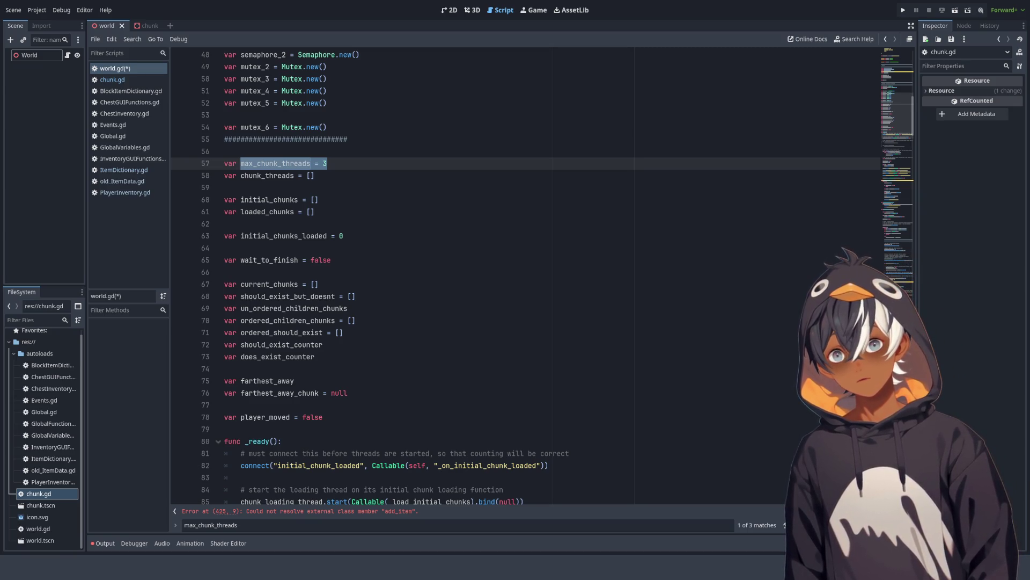
left_click(328, 163)
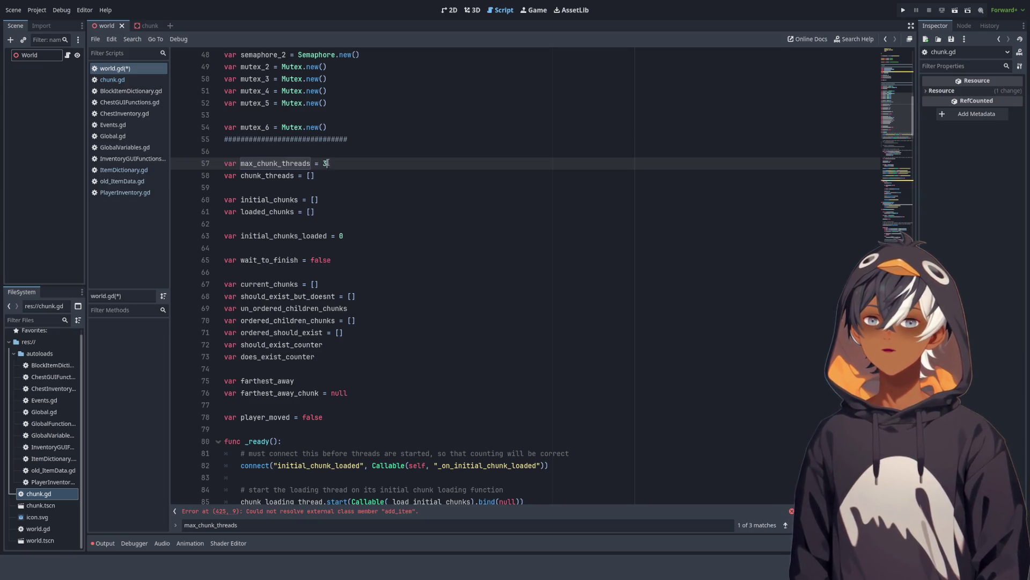
Step: Add a blank line below the max_chunk_threads declaration
double_click(284, 163)
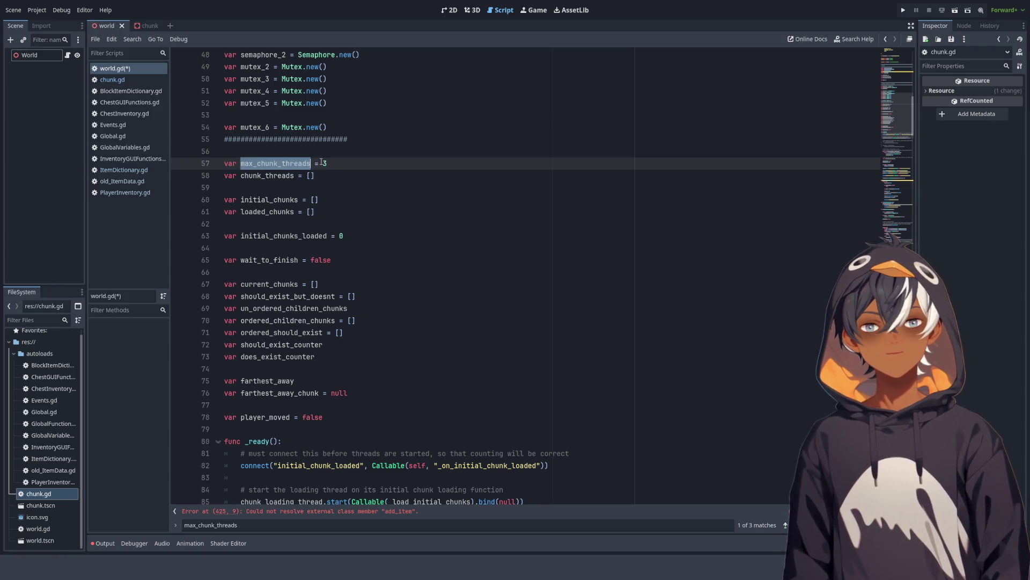
left_click(321, 163)
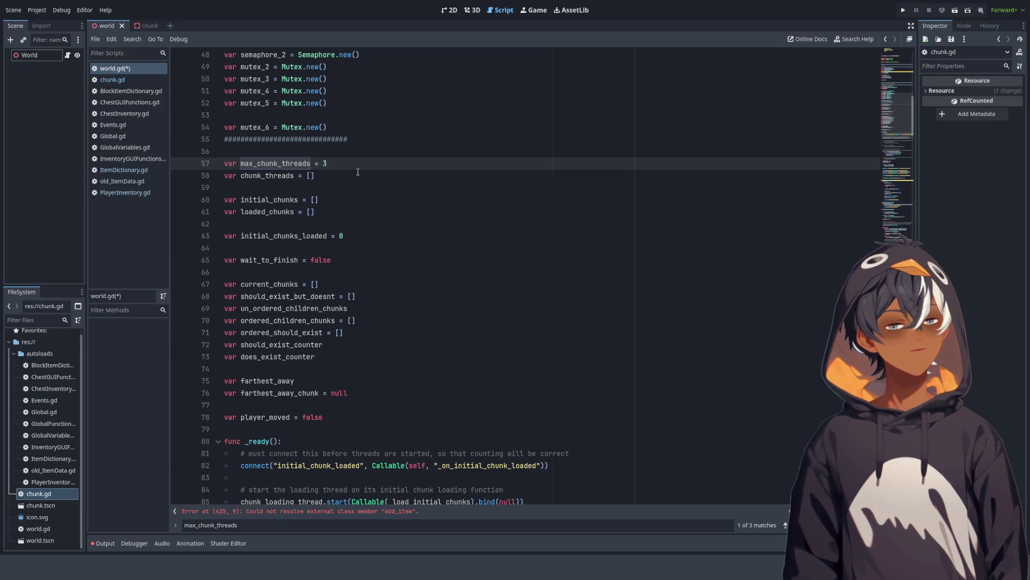
key("Return")
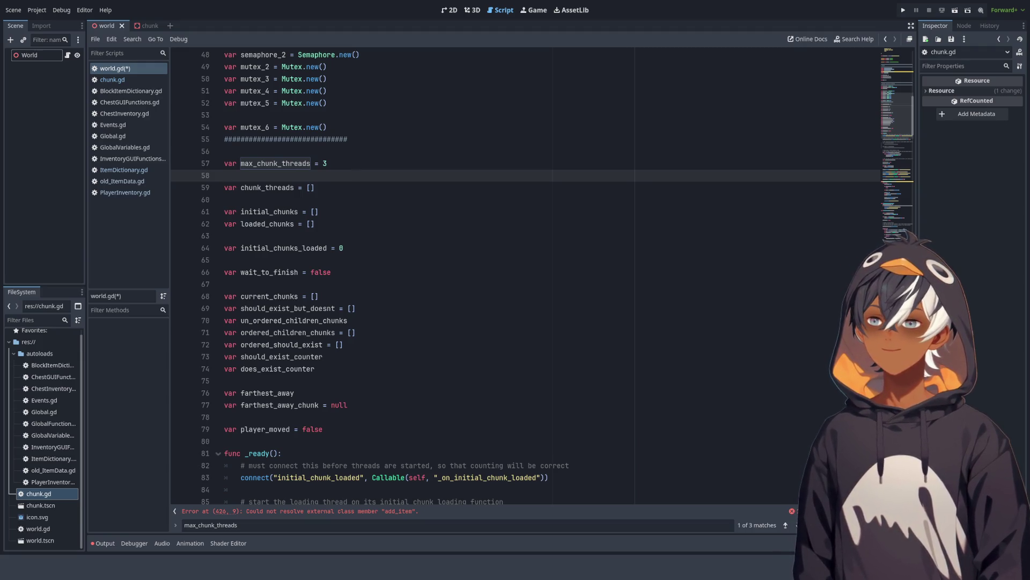
Step: Insert a blank line after ordered_should_exist = [] on line 72, before the counter variables
scroll(405, 244, "down", 4)
scroll(398, 244, "up", 1)
scroll(376, 246, "down", 2)
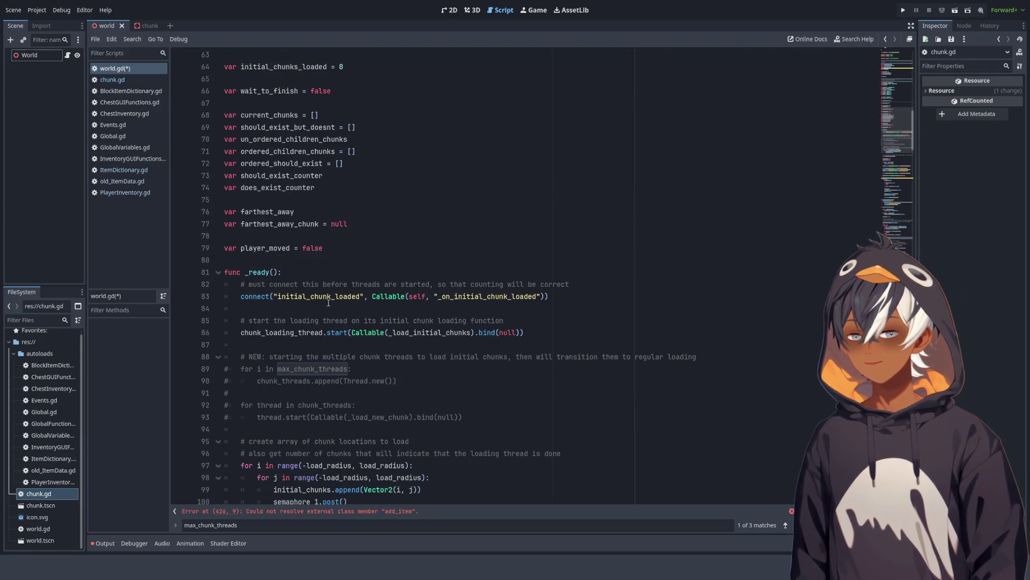
left_click(327, 257)
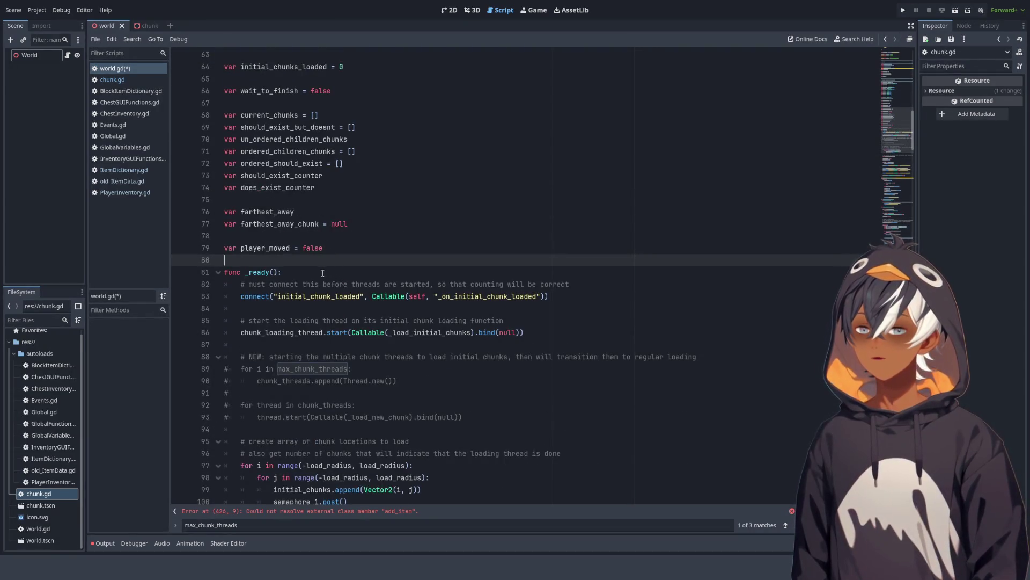
left_click(321, 236)
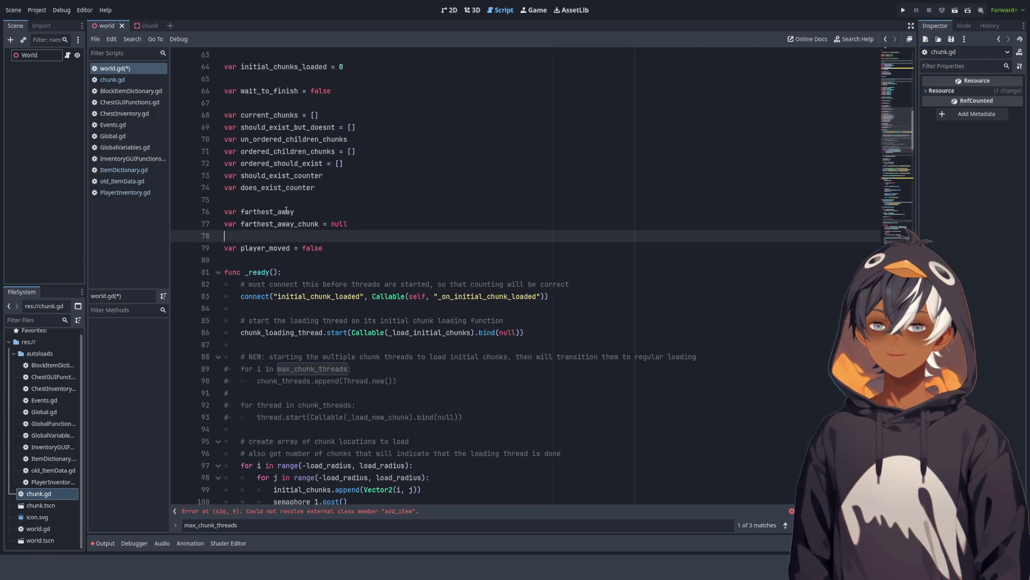
left_click(325, 184)
left_click(365, 175)
left_click(396, 163)
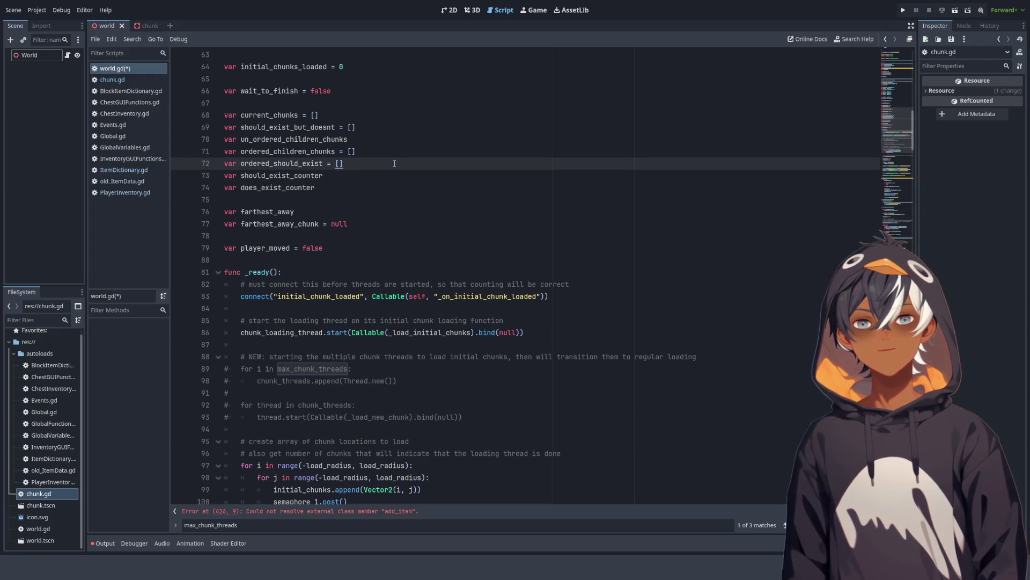
key("Return")
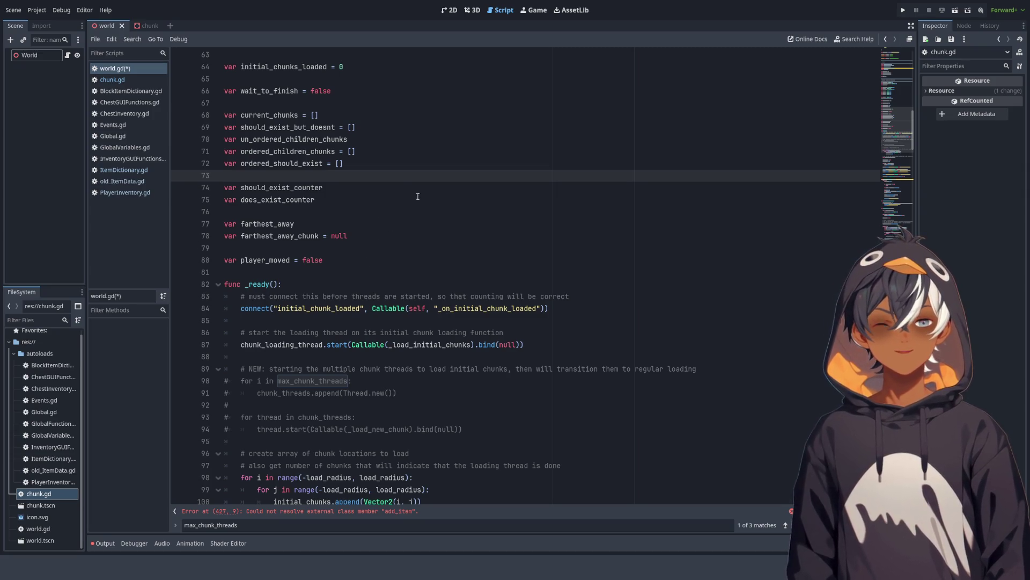
scroll(407, 193, "down", 6)
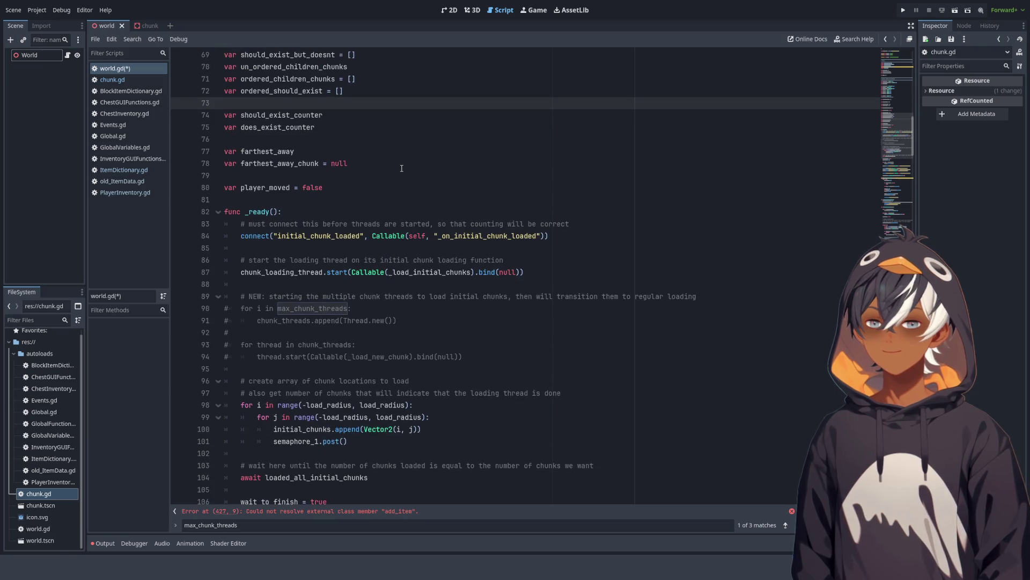
scroll(404, 155, "down", 6)
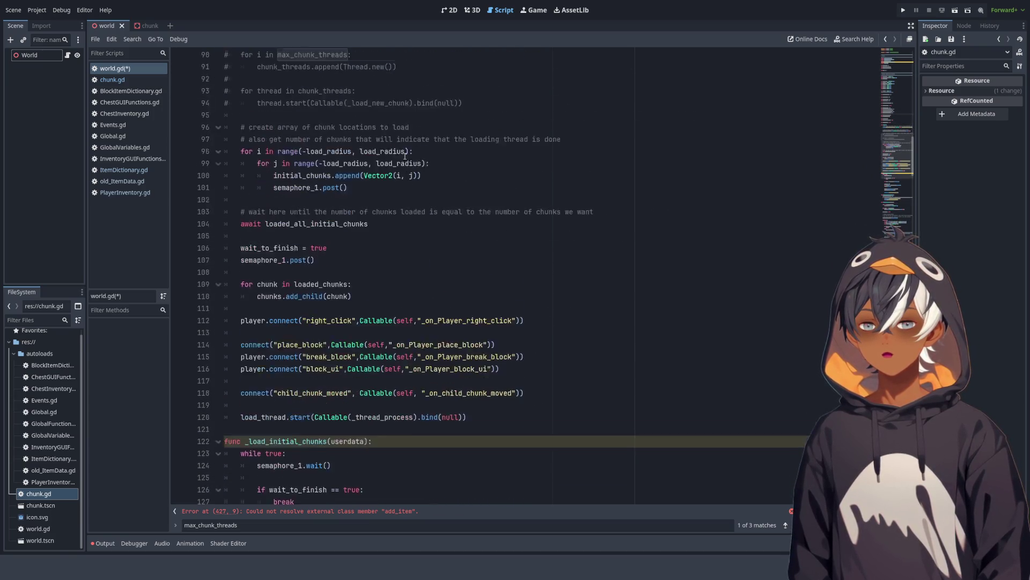
scroll(387, 289, "up", 11)
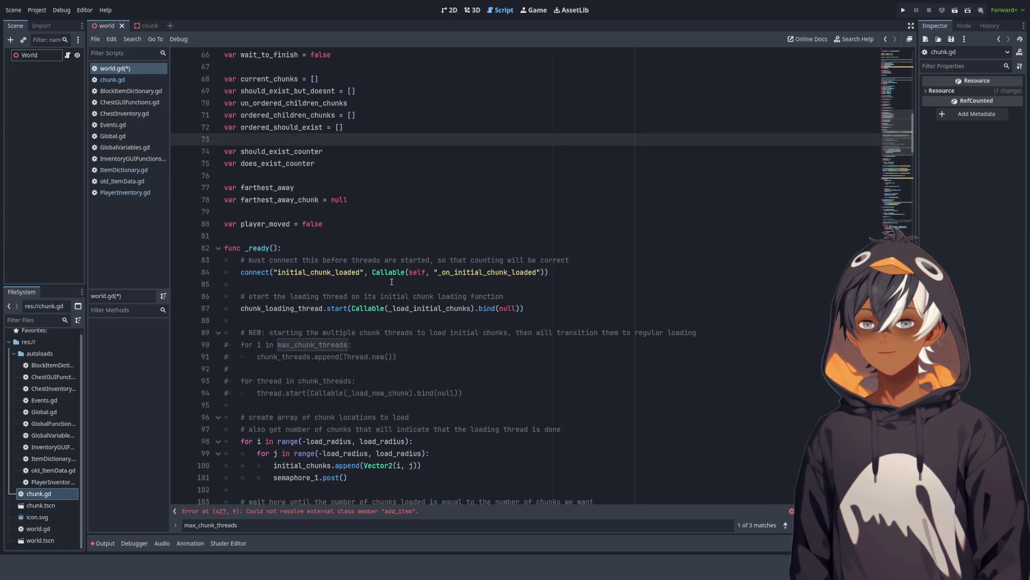
scroll(389, 281, "up", 1)
scroll(371, 277, "down", 5)
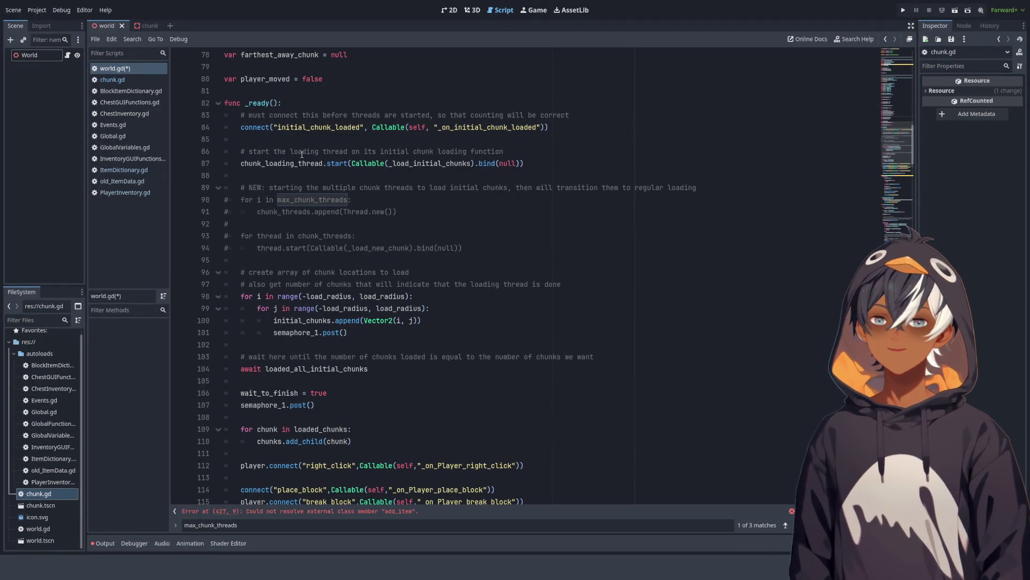
scroll(348, 169, "down", 2)
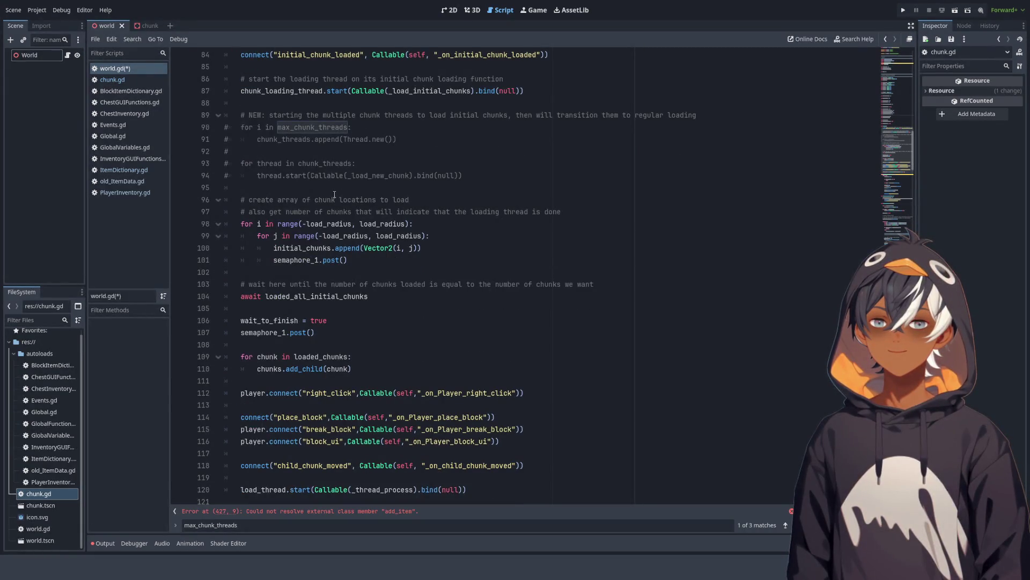
scroll(334, 194, "up", 9)
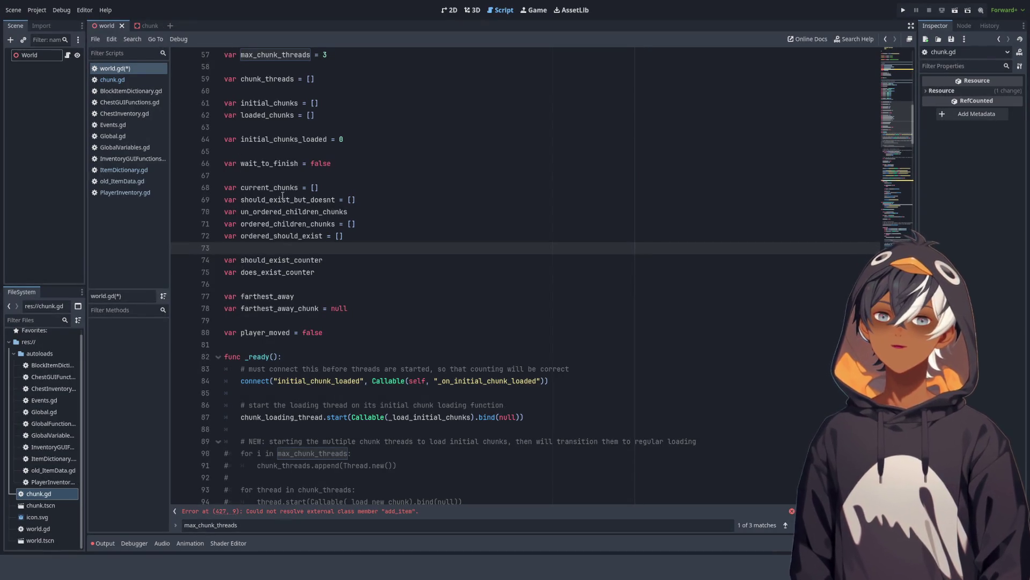
scroll(324, 184, "up", 3)
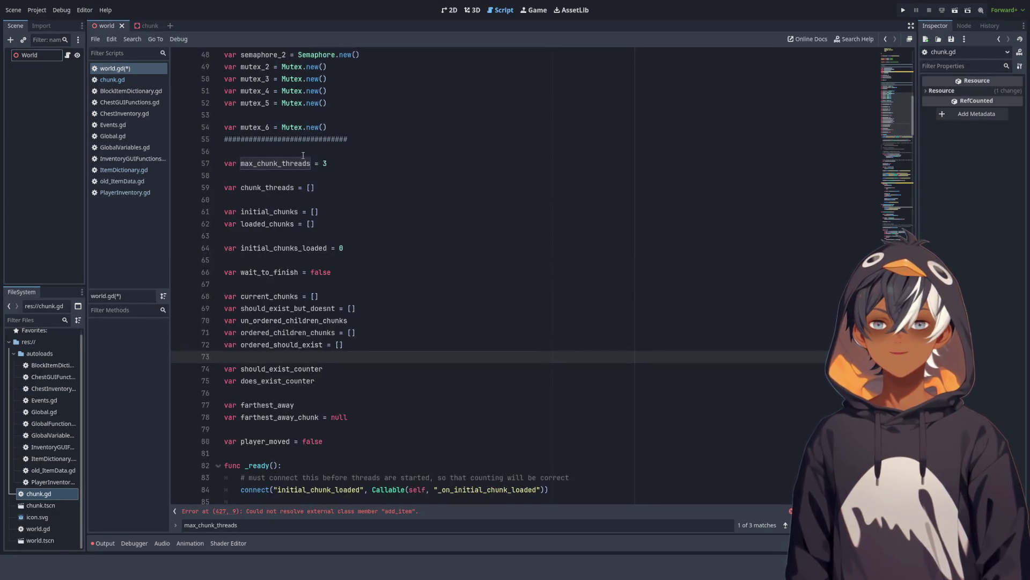
scroll(303, 156, "up", 4)
scroll(305, 154, "down", 5)
left_click_drag(316, 187, 205, 152)
left_click_drag(317, 344, 214, 336)
left_click(374, 328)
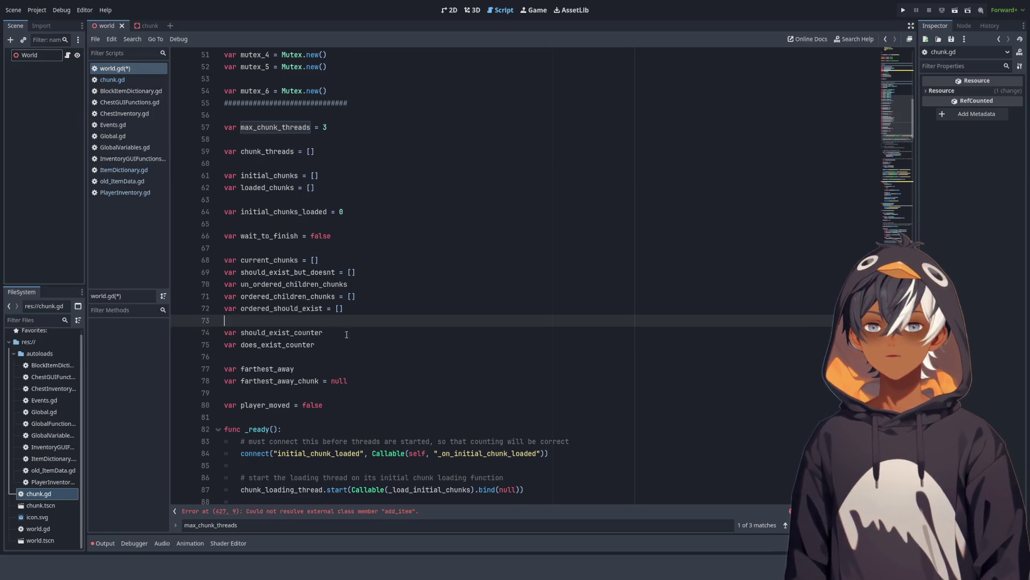
key("Down")
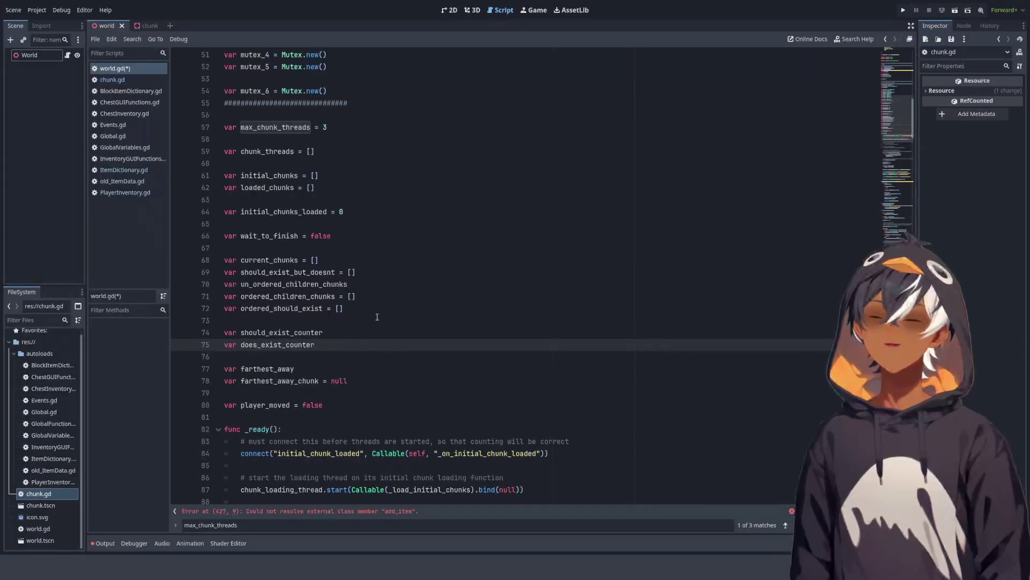
type(":JBO")
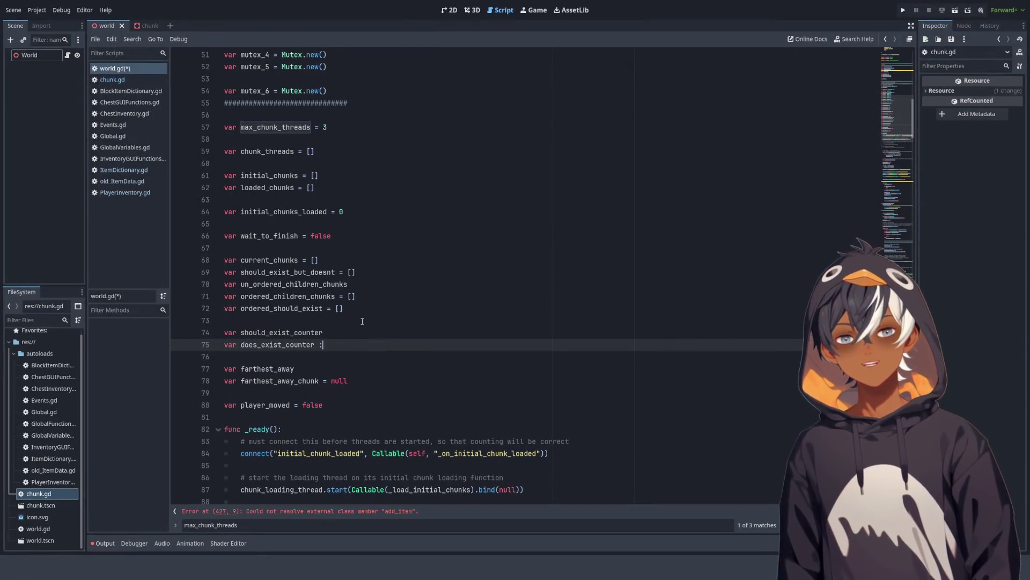
key("BackSpace")
key("BackSpace")
key("BackSpace")
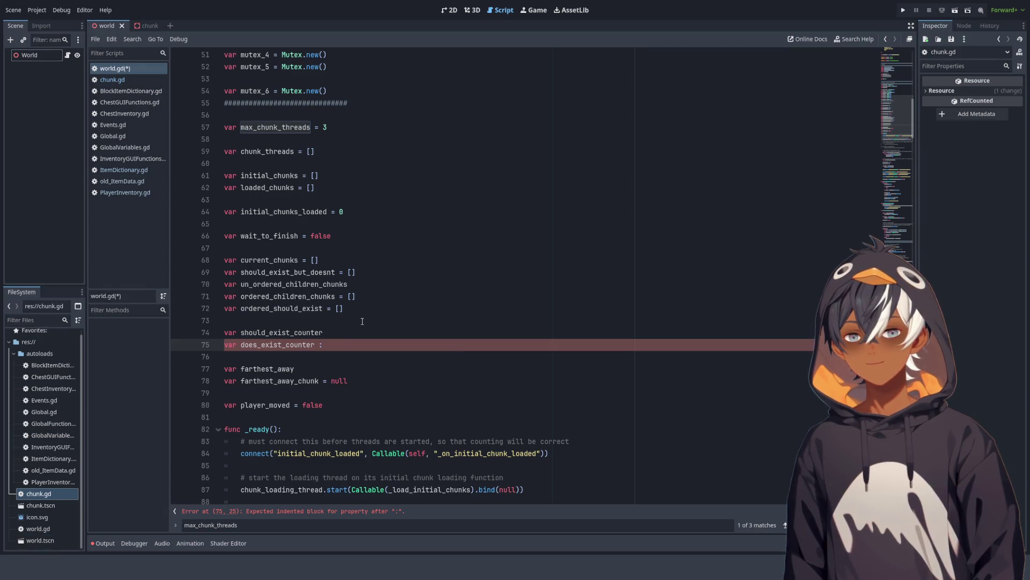
type("bool")
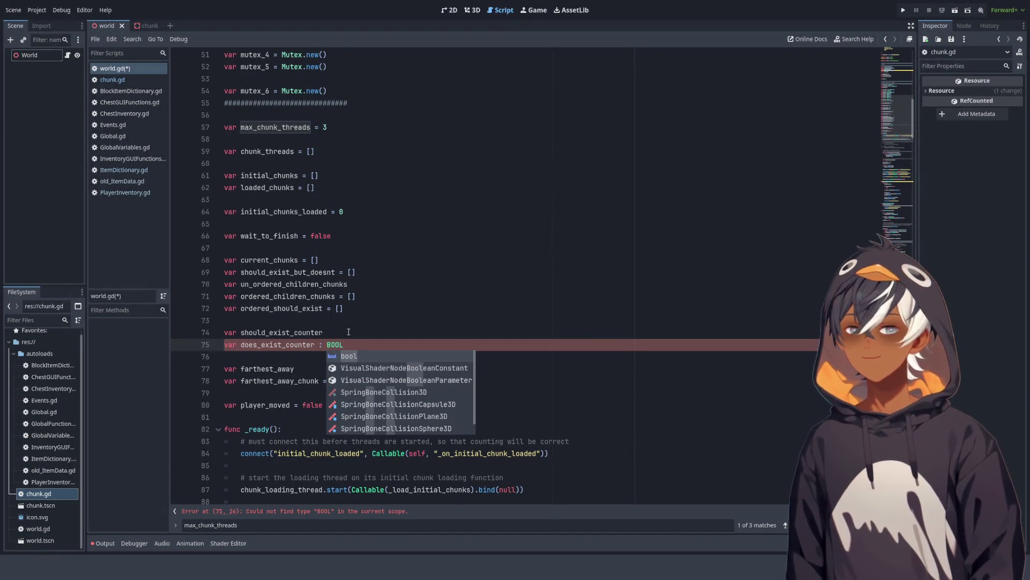
key("Escape")
left_click(361, 331)
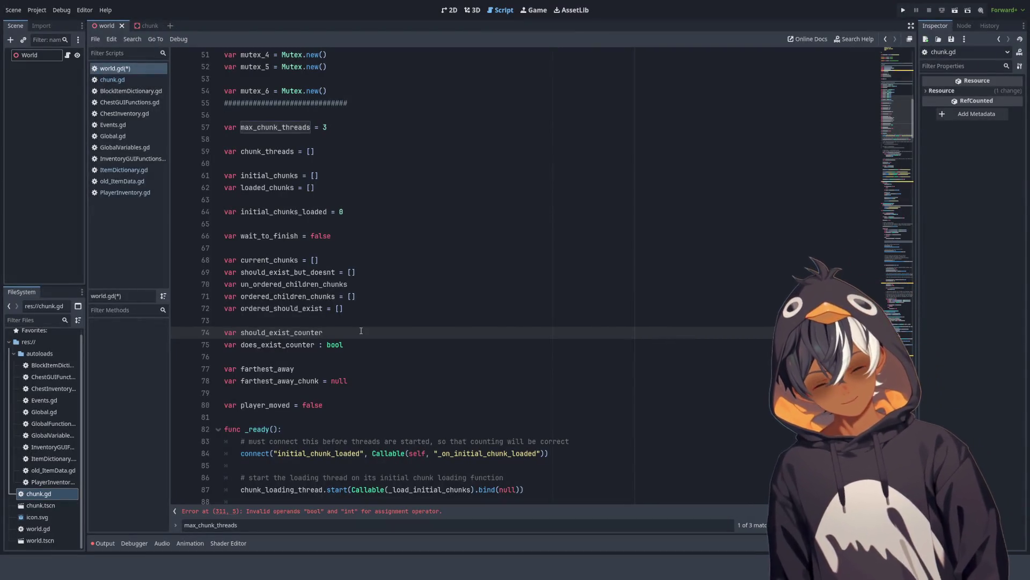
type(": bool")
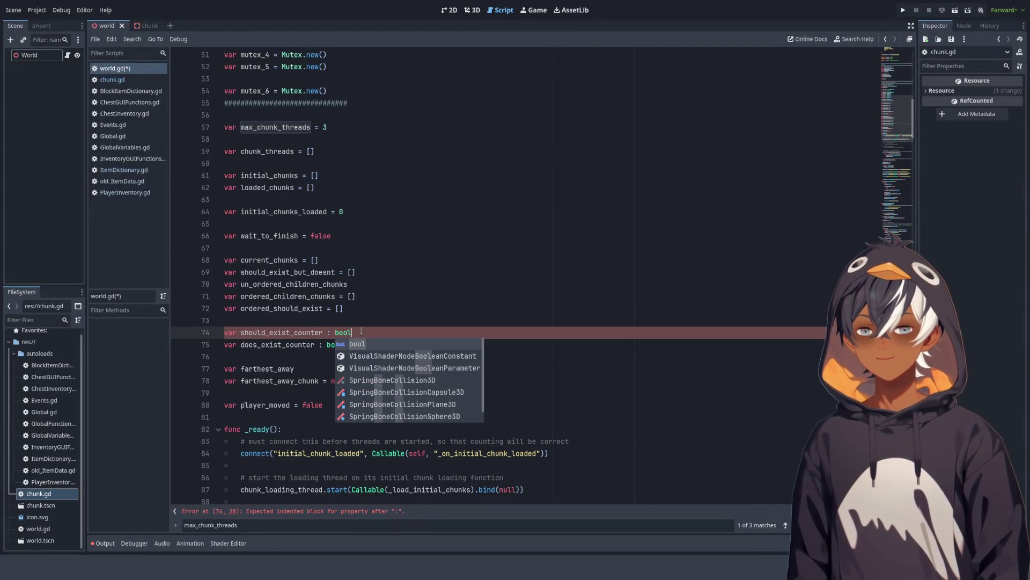
left_click(373, 306)
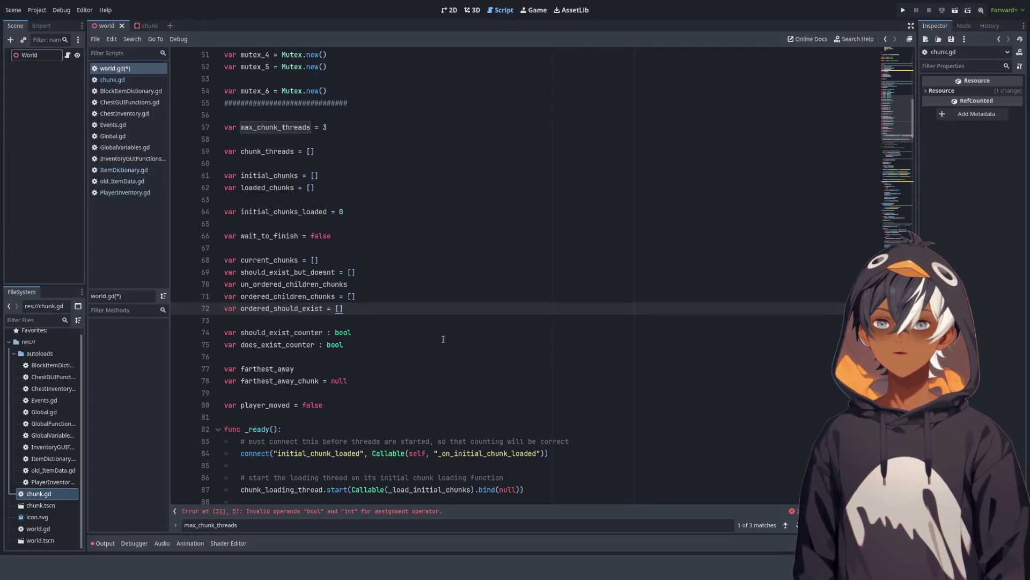
double_click(281, 332)
double_click(343, 333)
left_click_drag(351, 332, 331, 333)
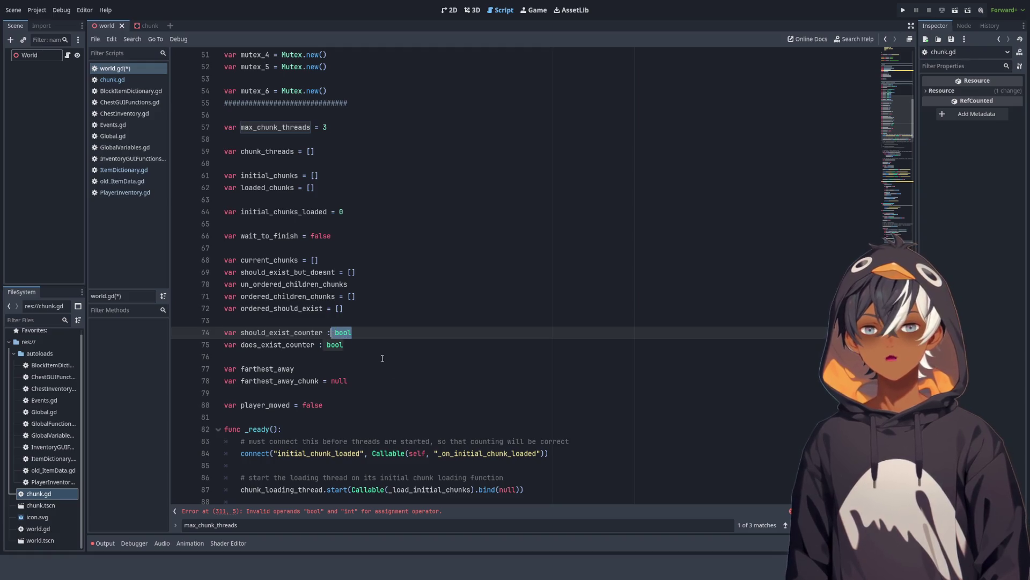
key("BackSpace")
key("BackSpace")
key("BackSpace")
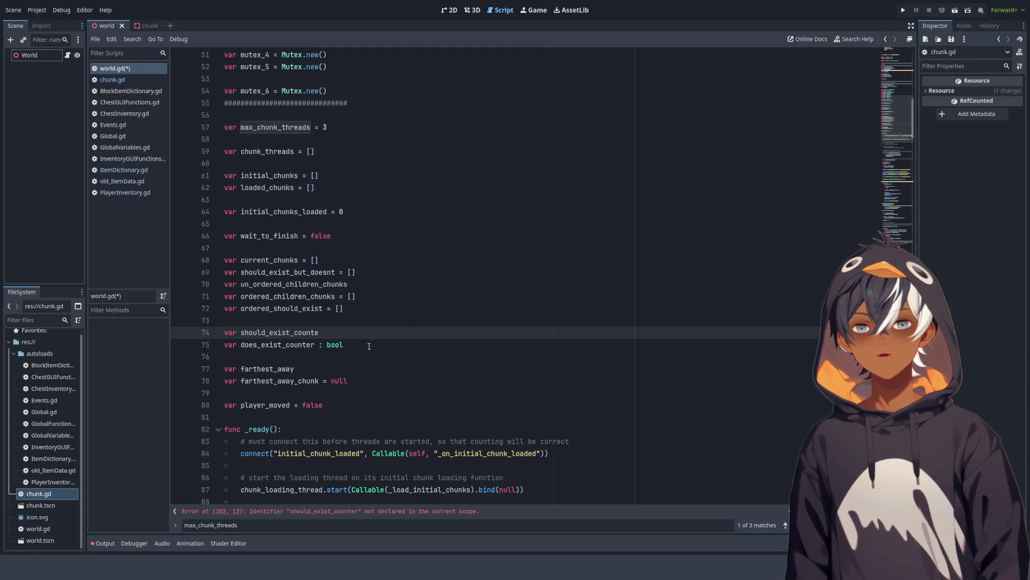
left_click_drag(344, 344, 315, 345)
key("BackSpace")
left_click(343, 362)
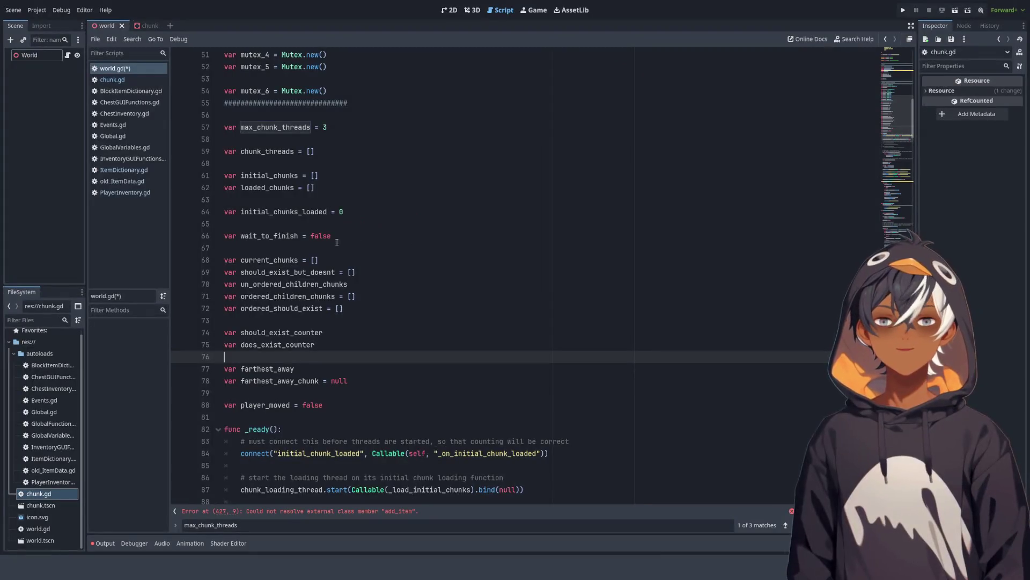
Step: Scroll world.gd back to line 1 to show the scenes-and-folders header comment
scroll(392, 204, "down", 3)
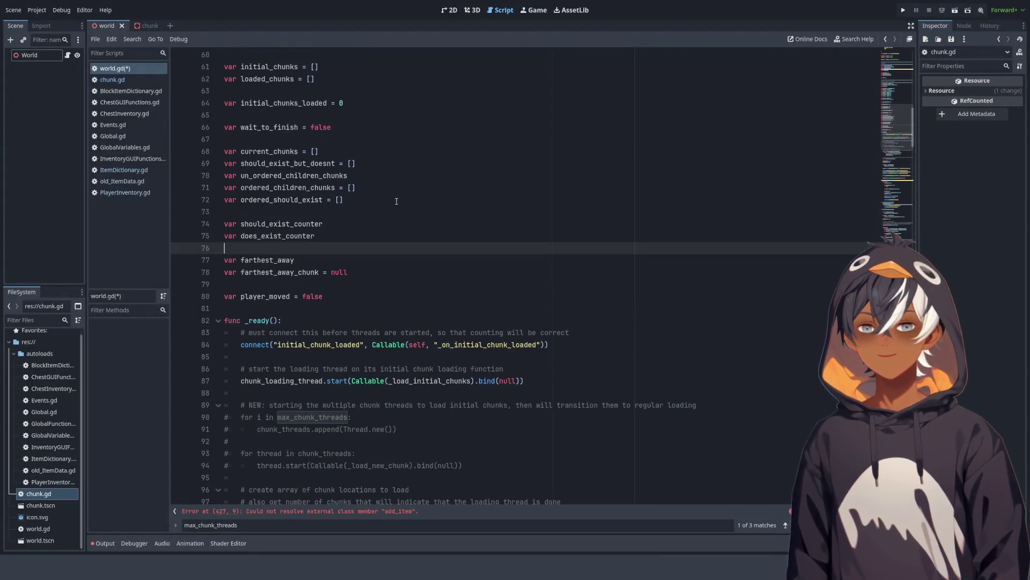
scroll(400, 195, "down", 7)
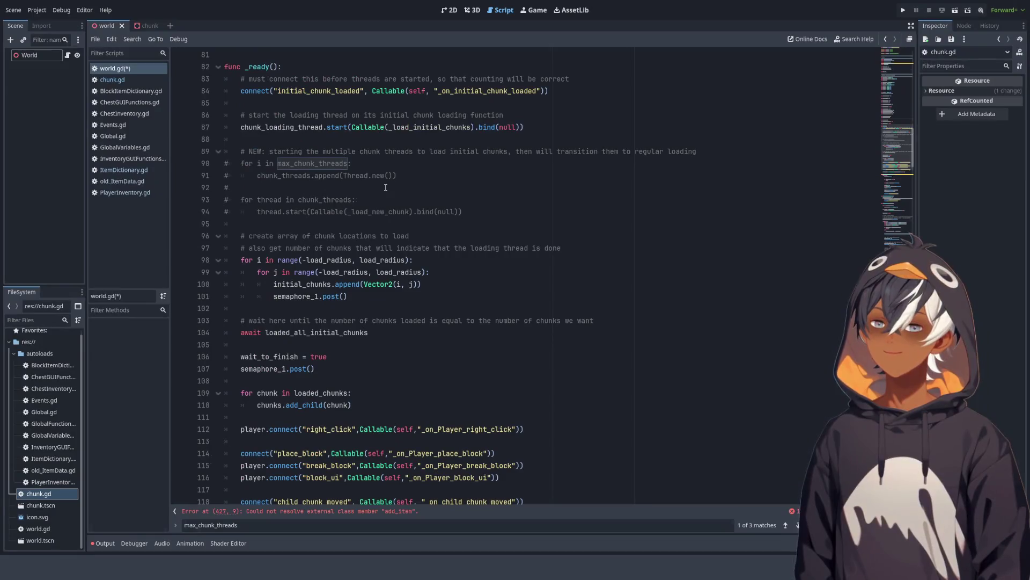
scroll(378, 181, "down", 7)
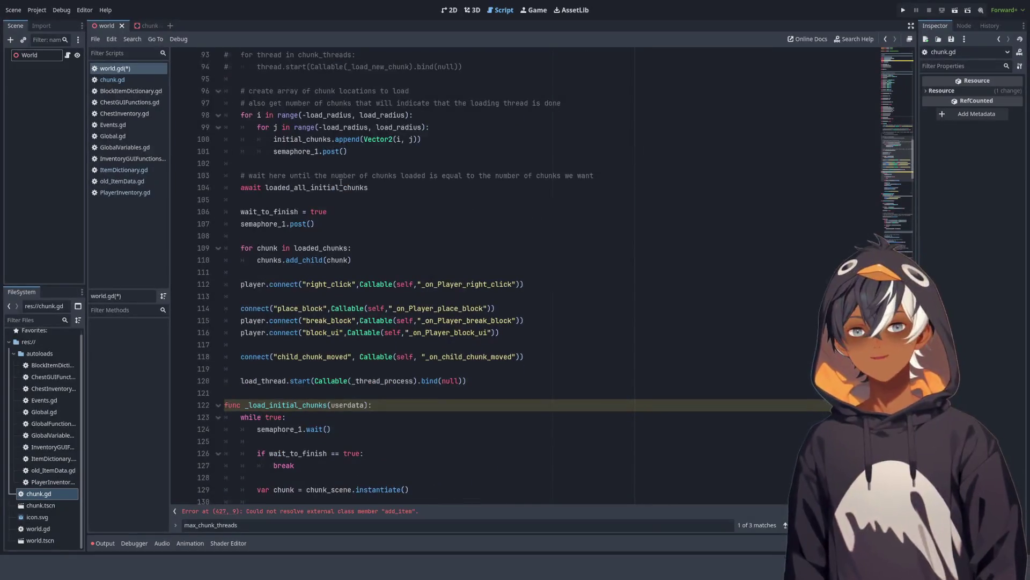
scroll(322, 178, "down", 10)
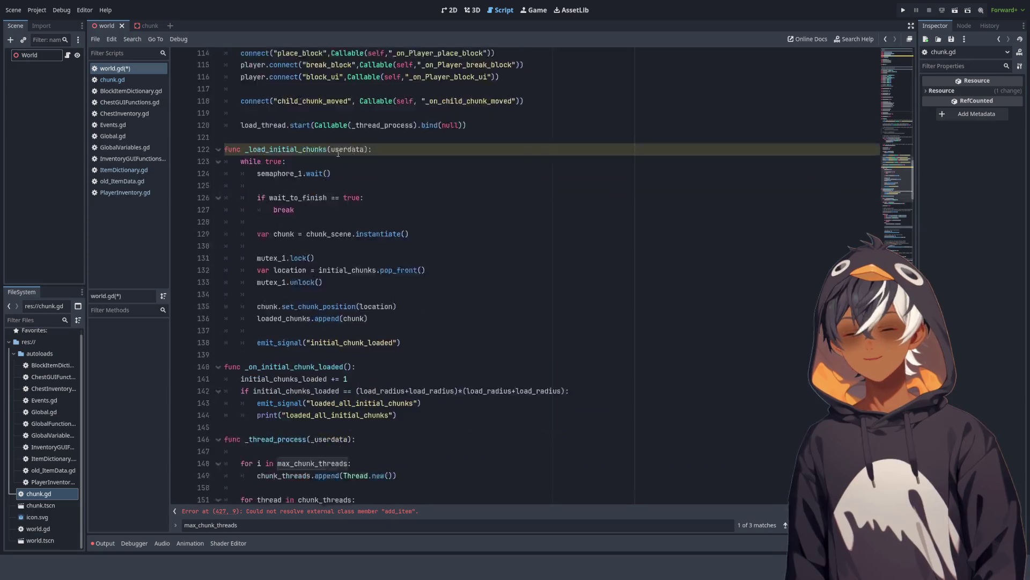
scroll(404, 192, "up", 9)
scroll(405, 192, "up", 20)
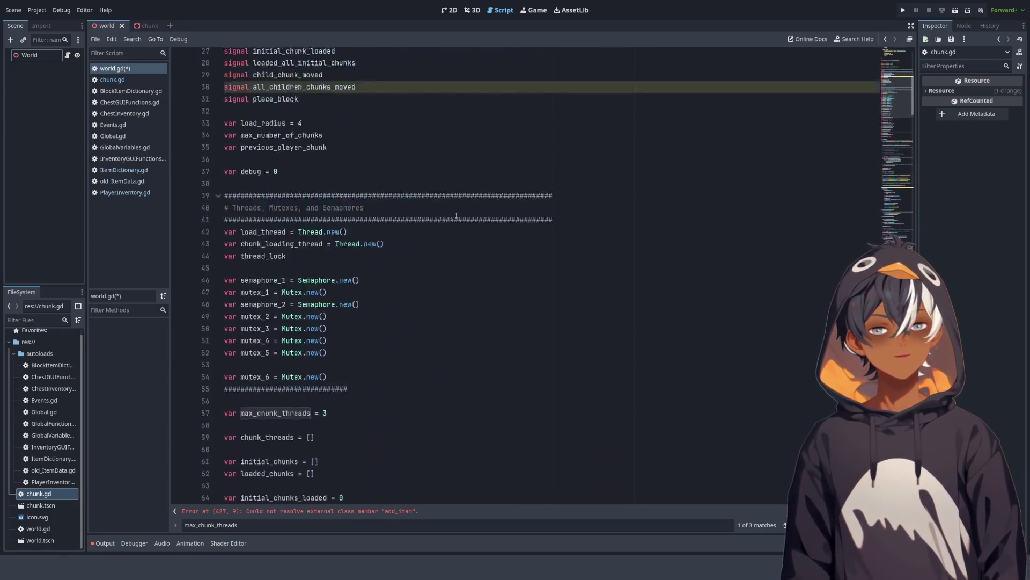
scroll(357, 117, "up", 1)
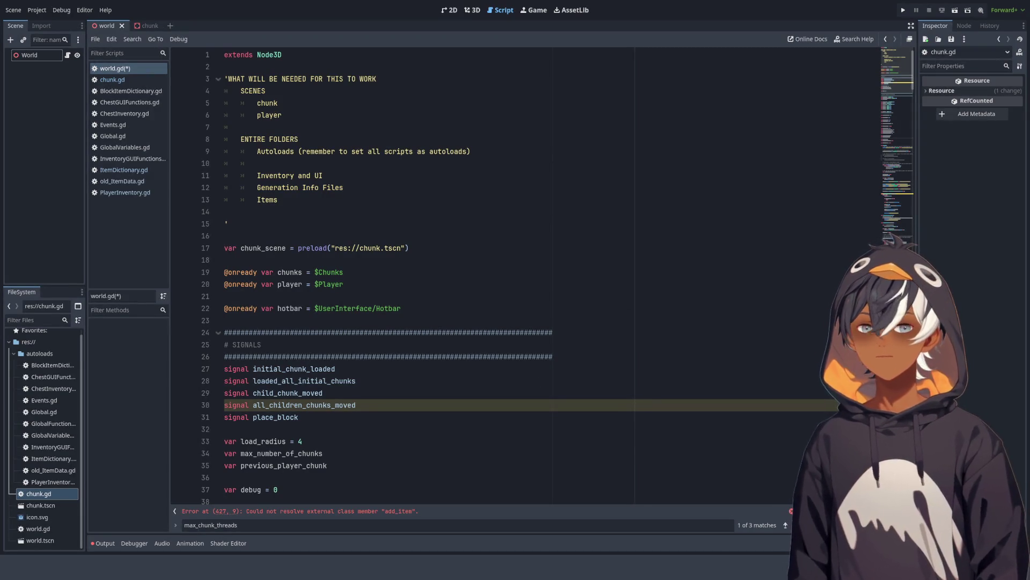
double_click(300, 175)
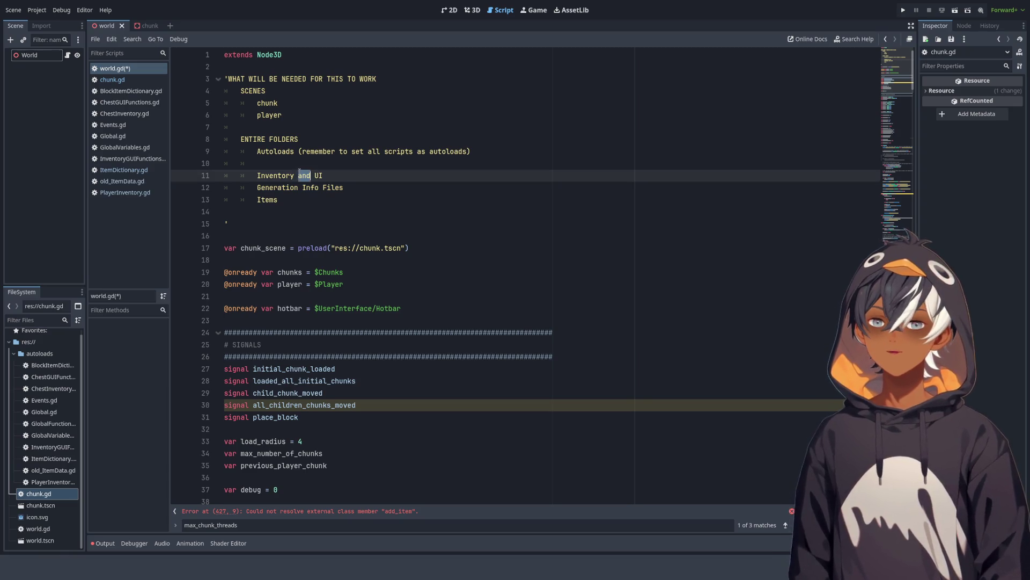
left_click_drag(261, 183, 363, 175)
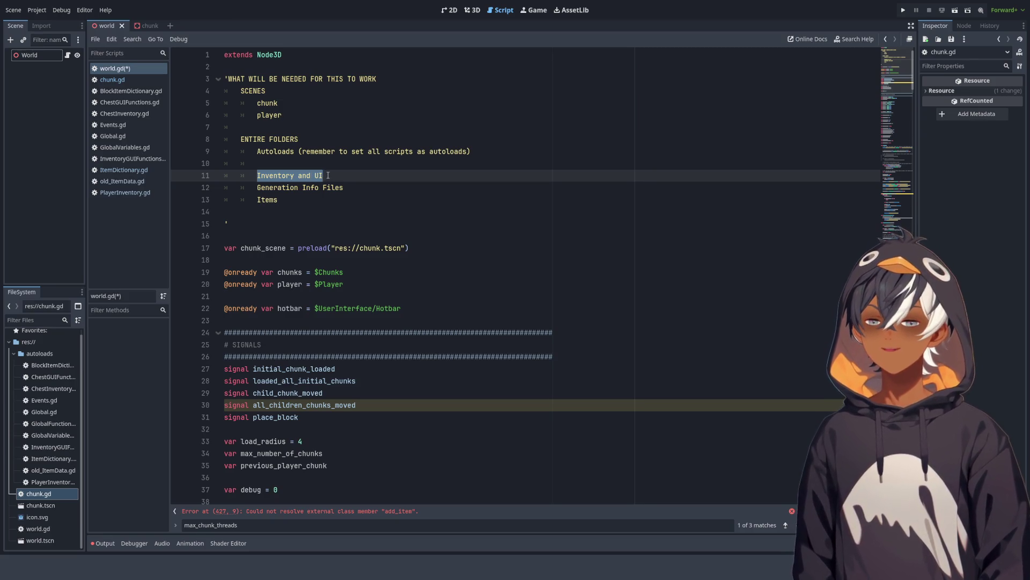
double_click(265, 176)
left_click_drag(258, 187, 344, 187)
left_click(262, 201)
double_click(262, 200)
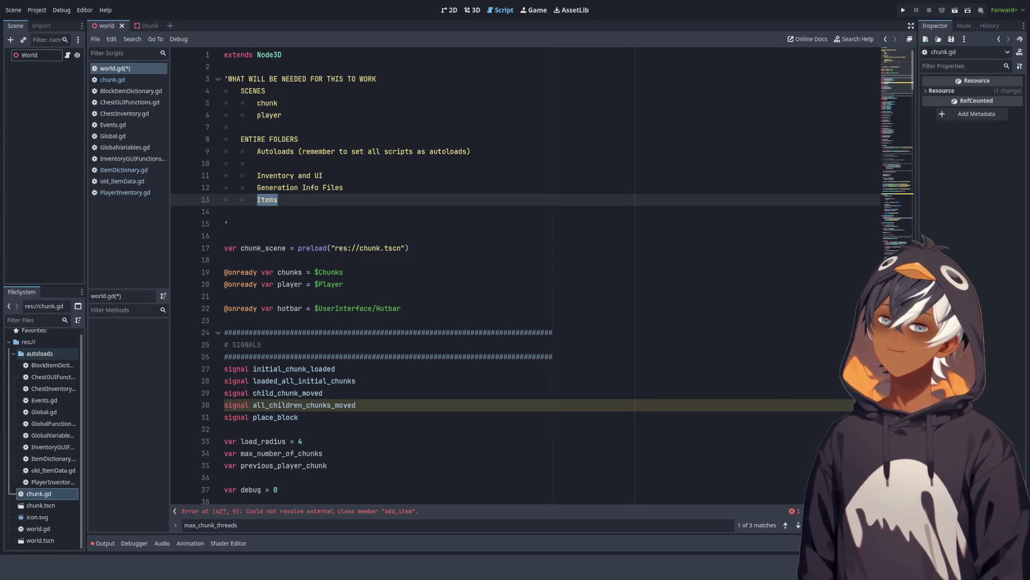
double_click(39, 353)
Step: Select res:// in FileSystem, expand the Inventory and UI folder, and widen the panel
left_click(29, 347)
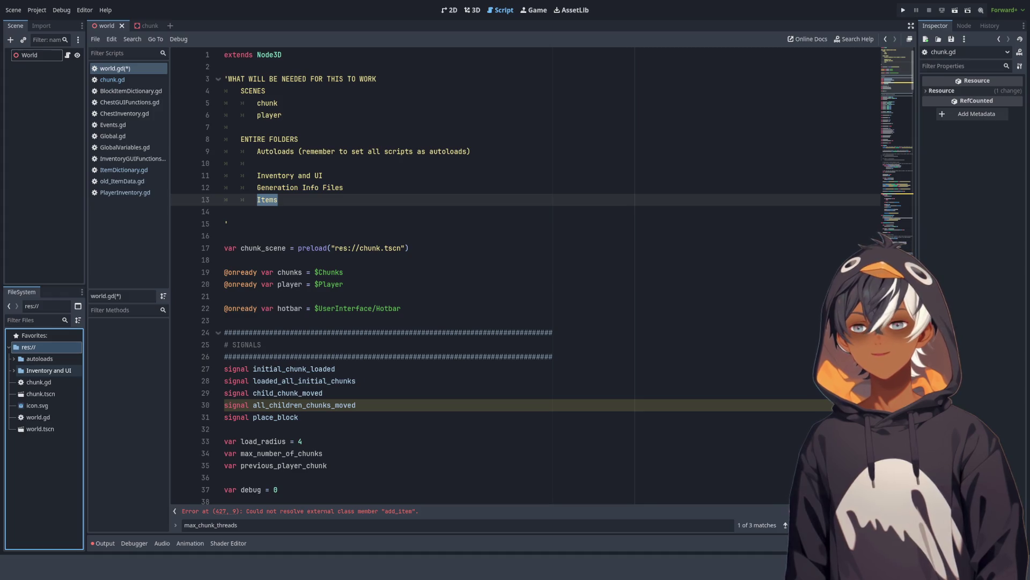
double_click(75, 370)
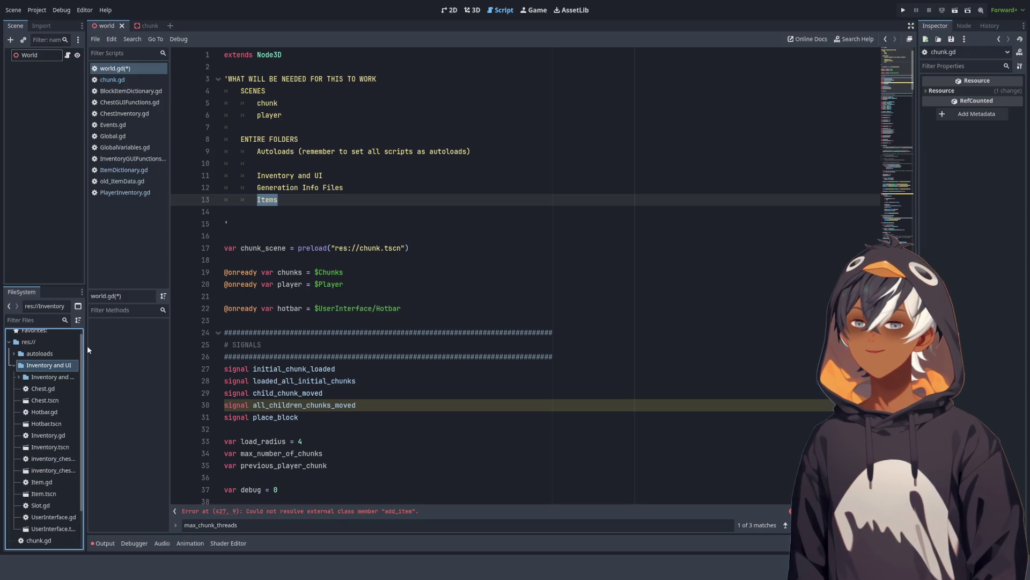
left_click_drag(85, 343, 125, 343)
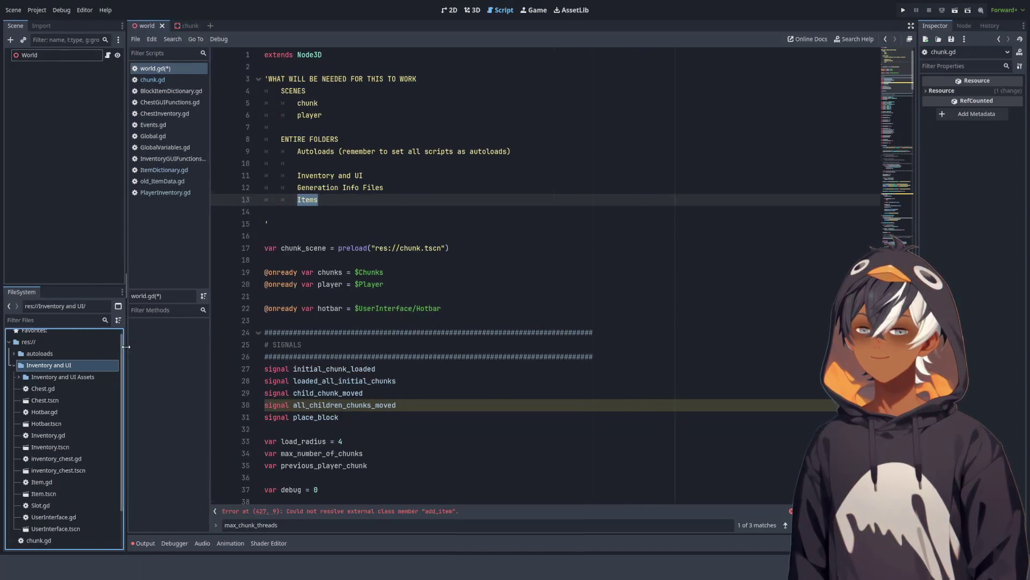
scroll(81, 359, "down", 3)
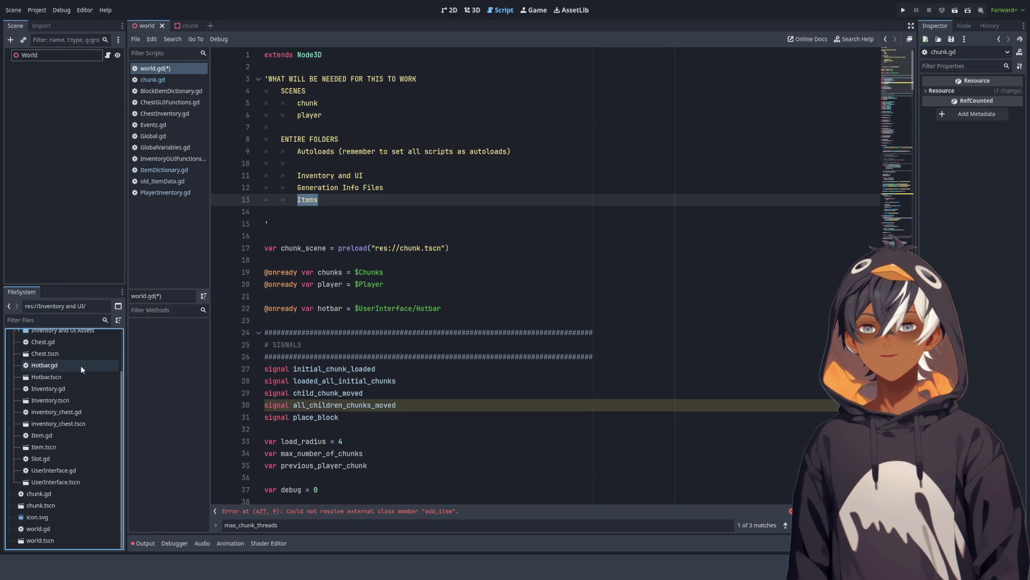
scroll(80, 441, "up", 3)
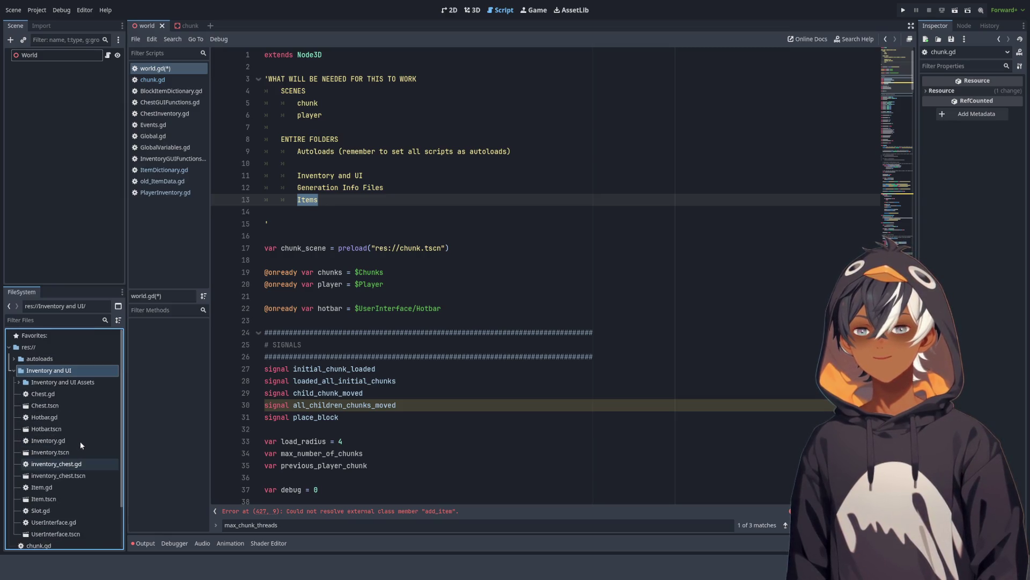
Step: Inspect the Inventory and UI Assets and Item_Icons folders, then collapse them again
left_click(19, 382)
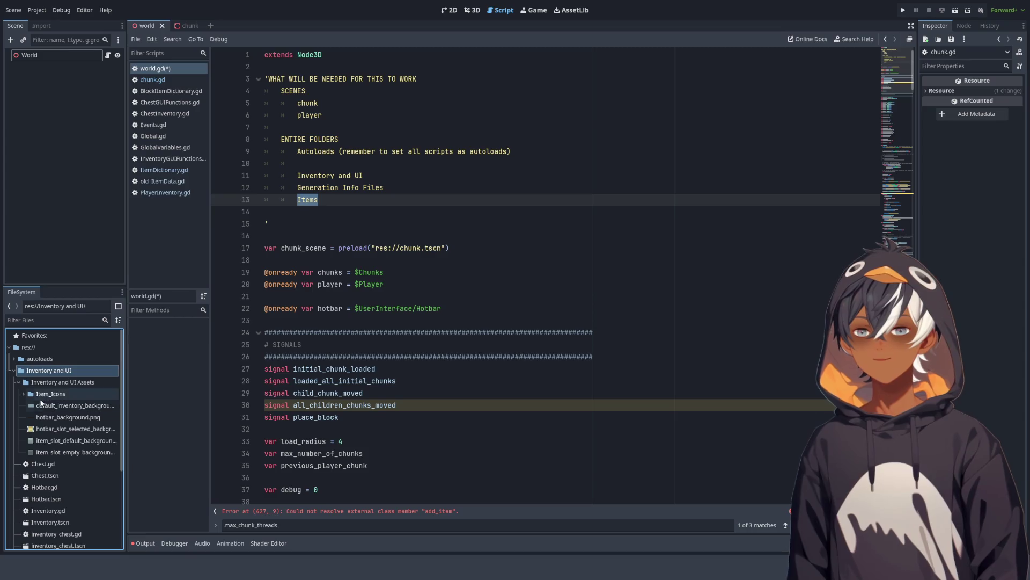
left_click(23, 394)
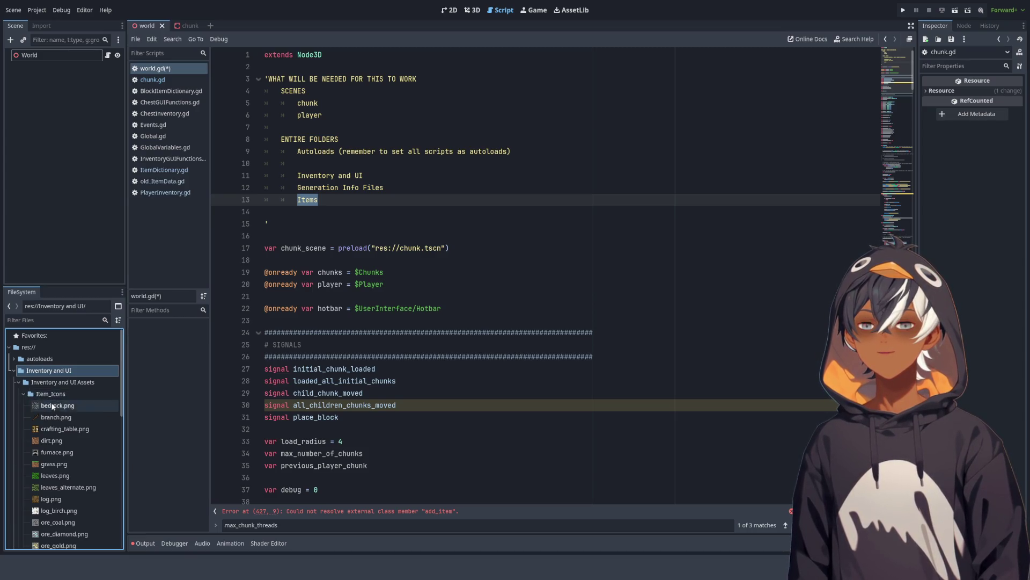
scroll(91, 406, "down", 3)
scroll(72, 409, "up", 4)
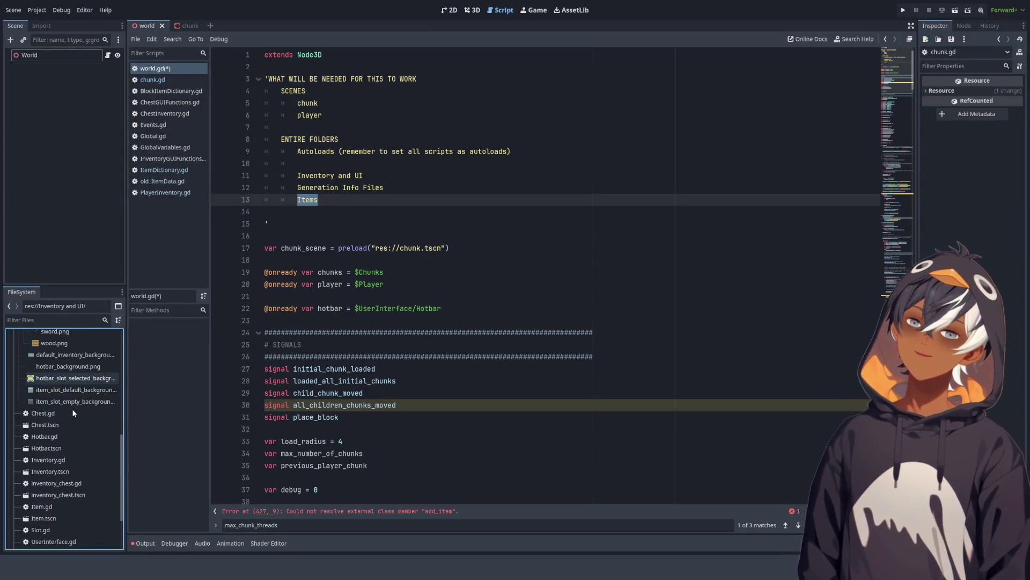
left_click(23, 394)
left_click(18, 382)
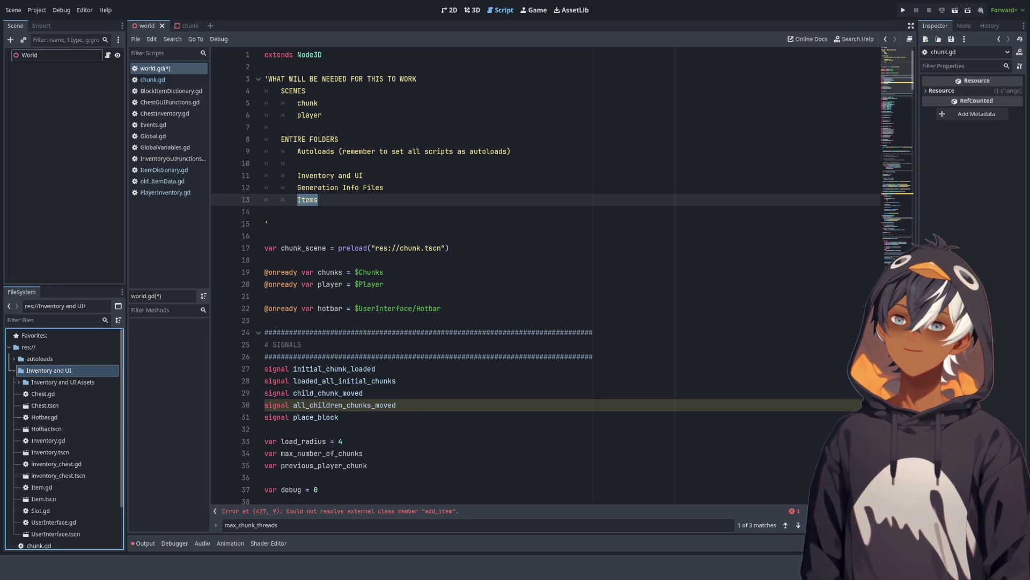
Step: Jump to line 427's add_item error and open its definition in PlayerInventory.gd
left_click(419, 511)
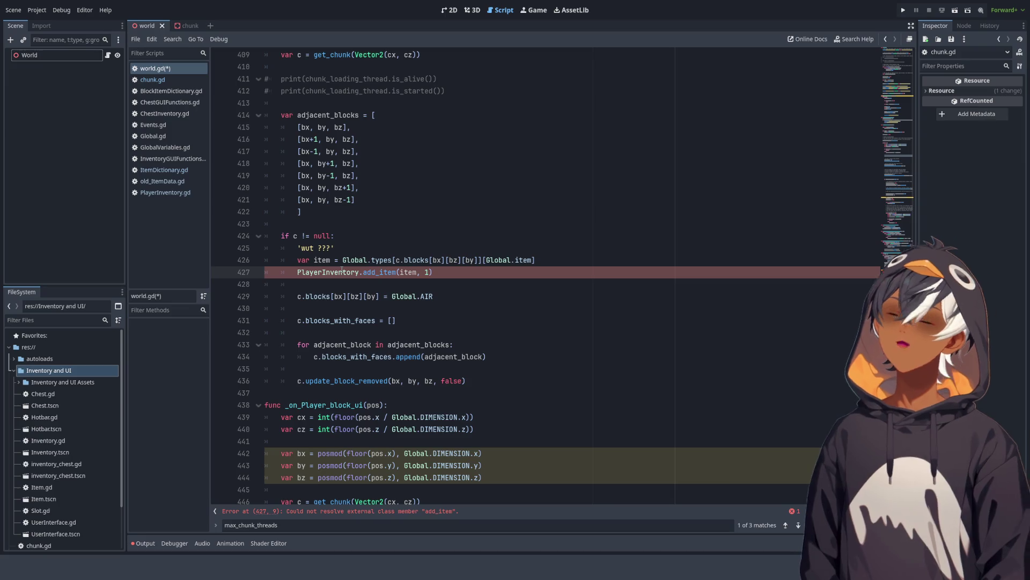
left_click(322, 273, "ctrl")
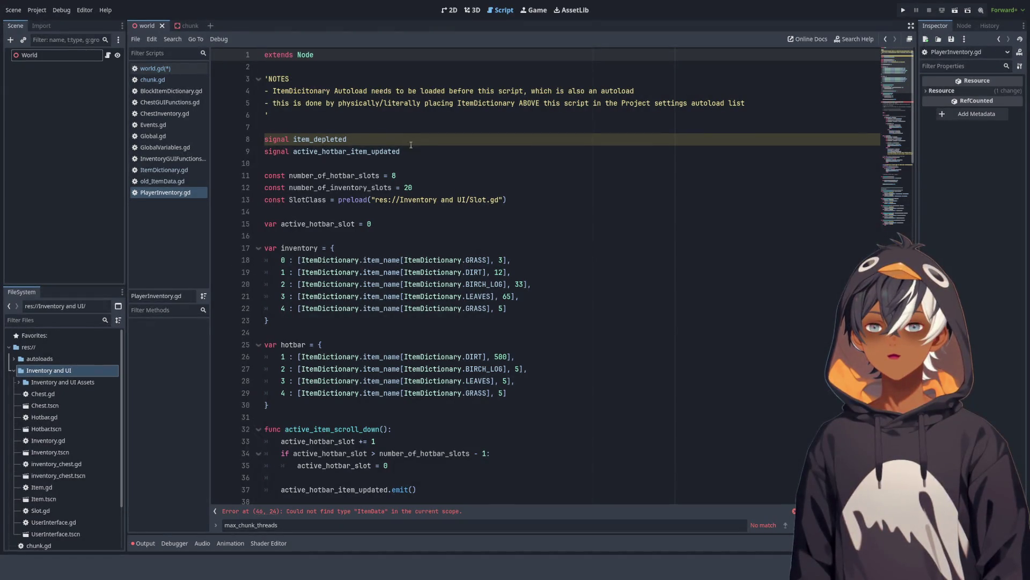
Step: Check PlayerInventory.gd's add_item type error at line 46, then switch back to world.gd
left_click(386, 511)
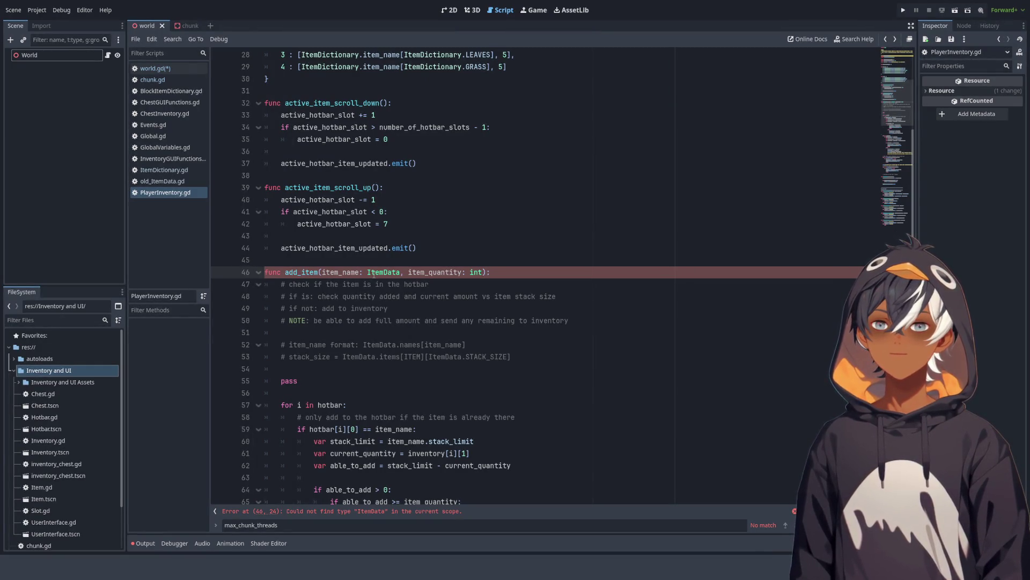
scroll(242, 170, "up", 10)
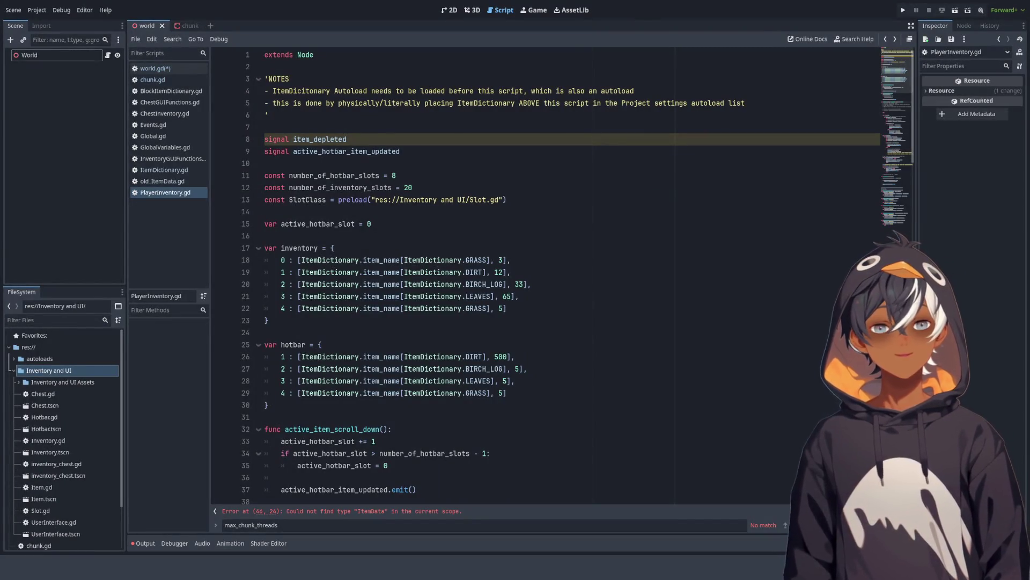
left_click(174, 68)
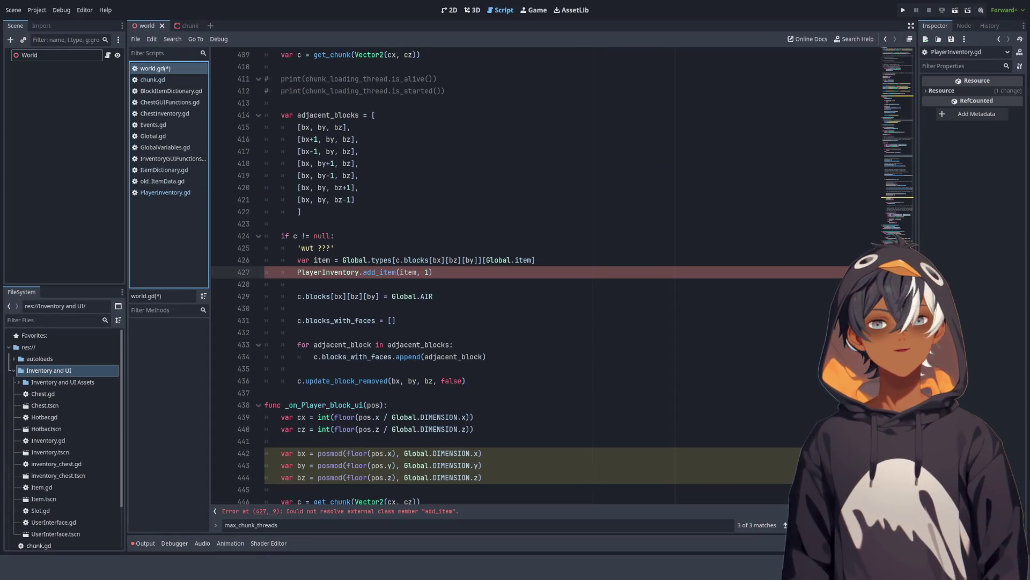
Step: Bring world.gd's header comment into view and select 'Generation Info Files' on line 12
left_click(889, 57)
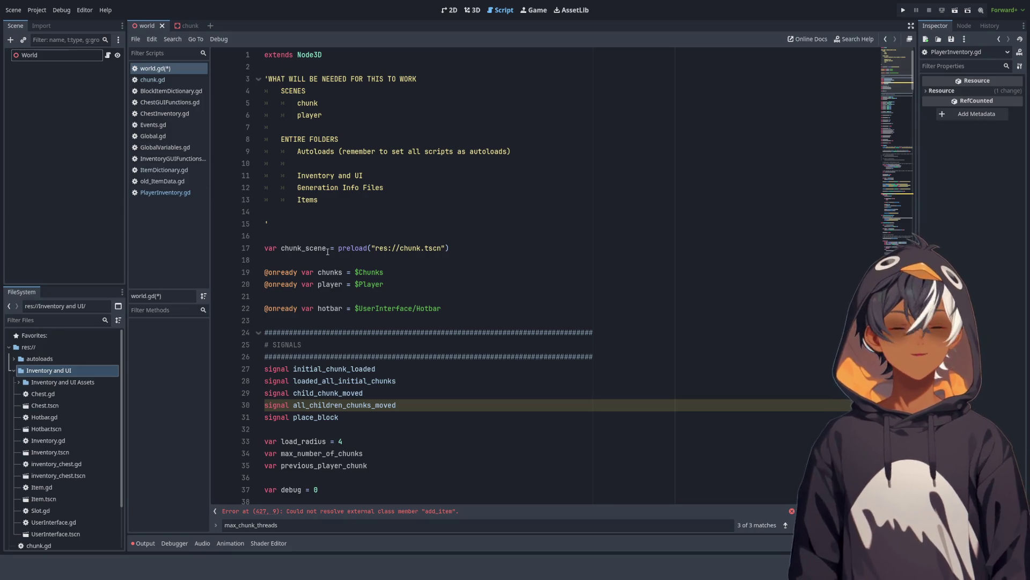
scroll(76, 379, "down", 2)
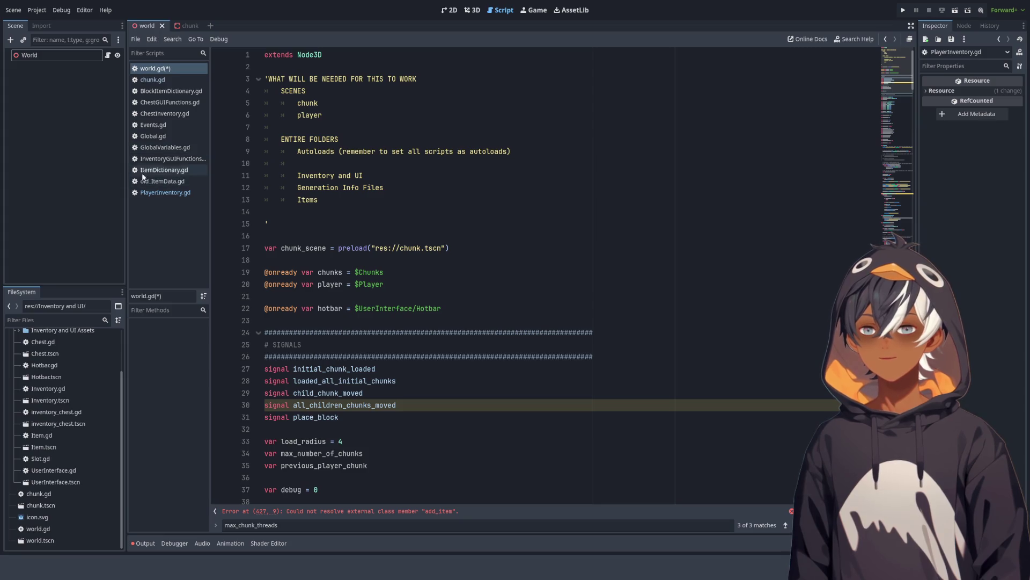
left_click_drag(297, 188, 410, 189)
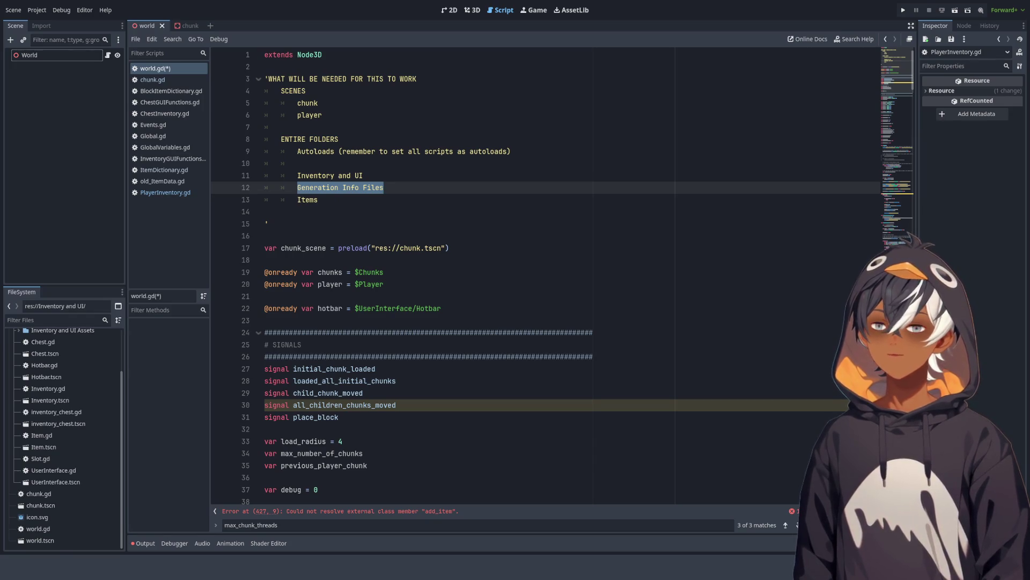
scroll(66, 438, "up", 3)
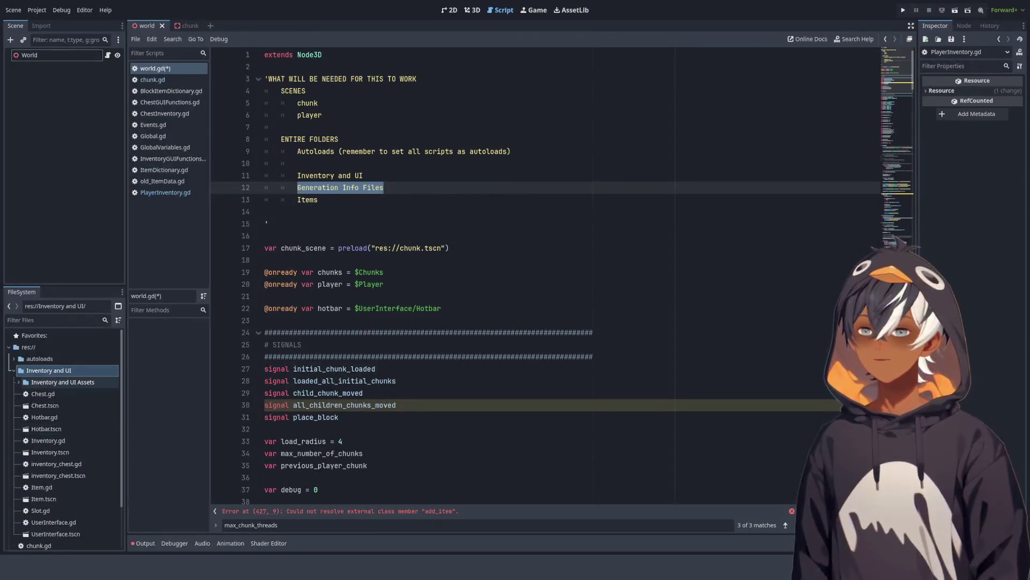
Step: Collapse Inventory and UI, select res://, verify Generation Info Files' contents, and select 'Items' in the header
left_click(19, 382)
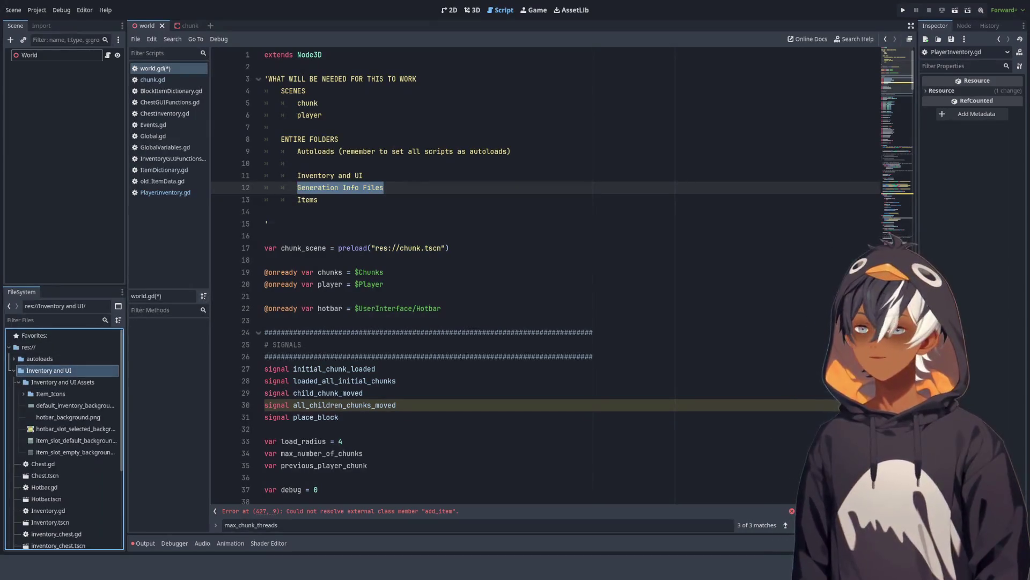
left_click(13, 370)
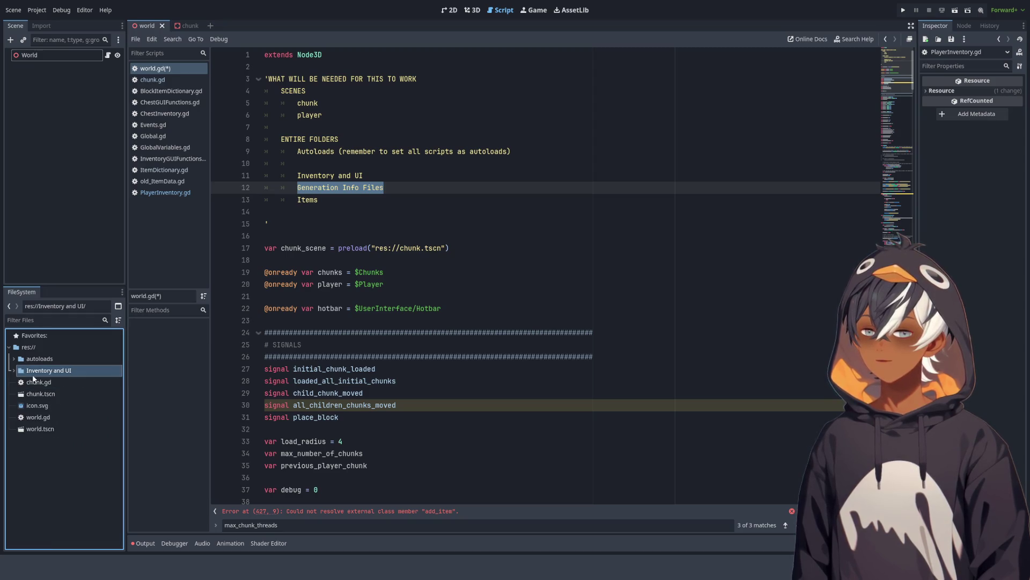
left_click(34, 349)
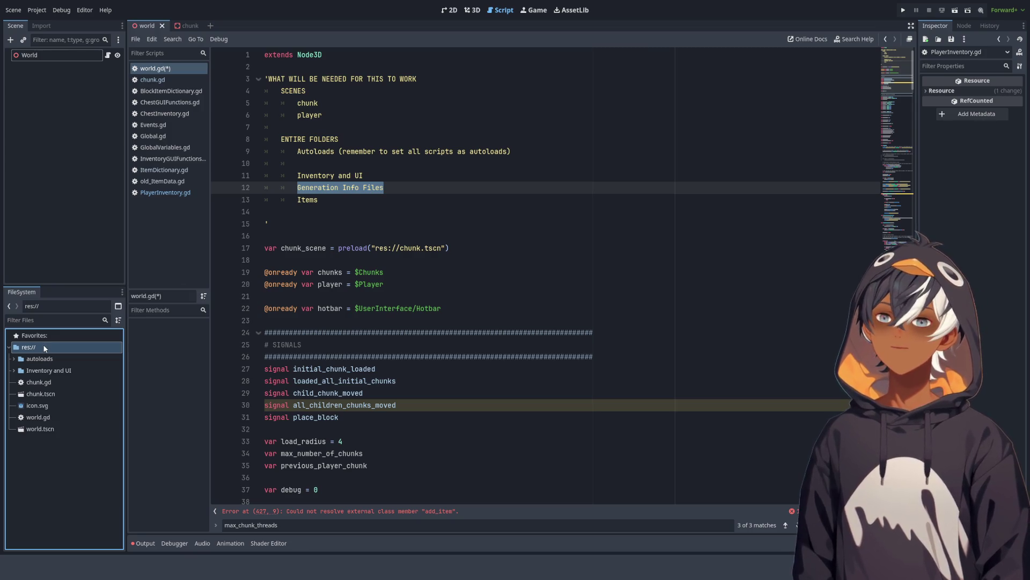
left_click(13, 371)
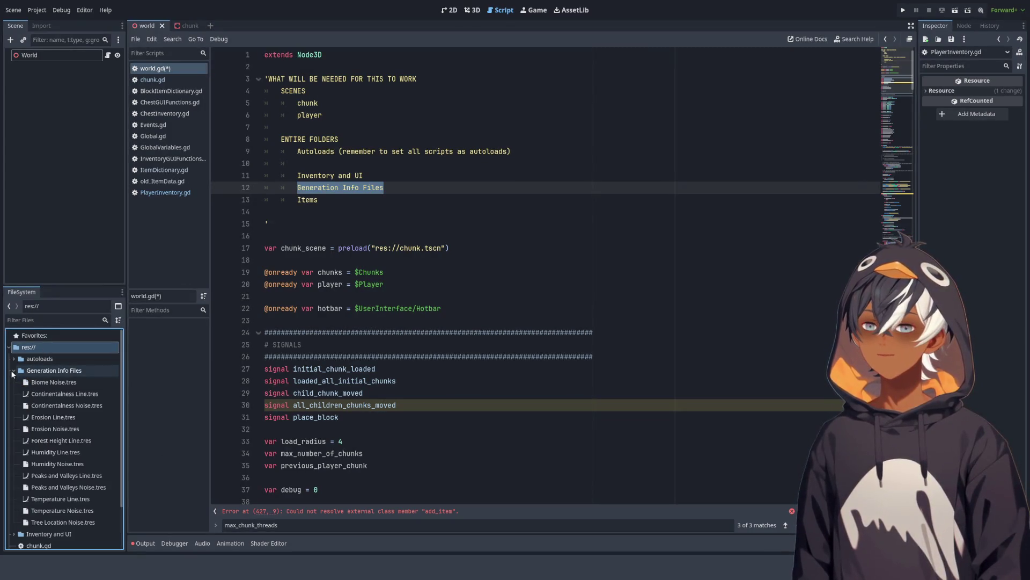
left_click(13, 371)
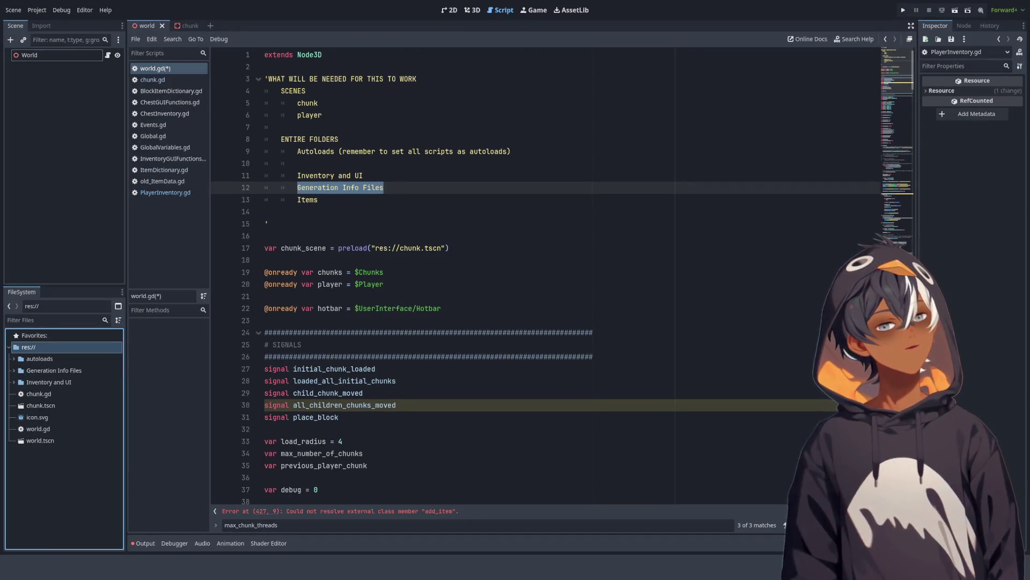
double_click(311, 200)
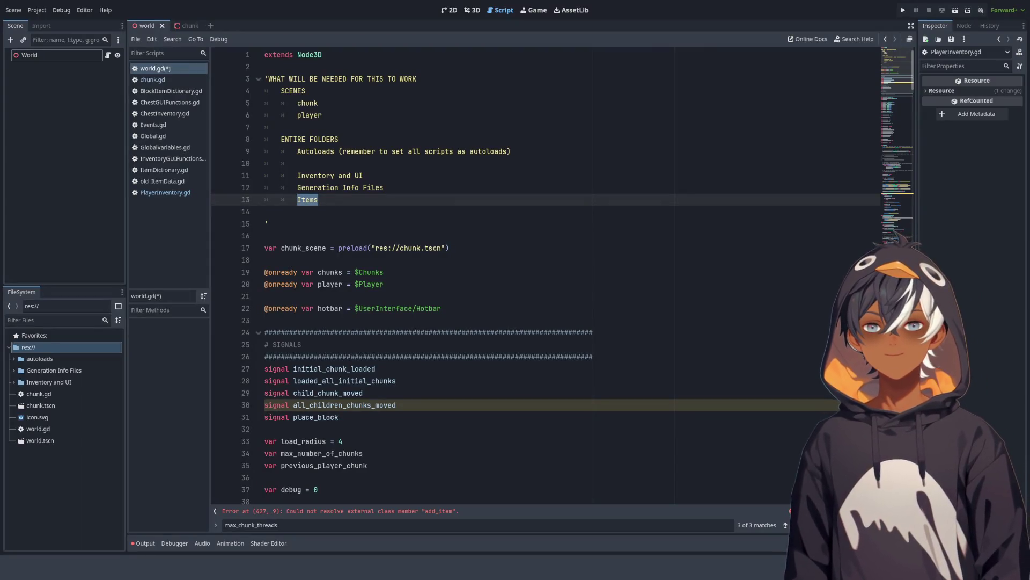
Step: Add Items under res://, then follow line 427's add_item error into PlayerInventory.gd
left_click(53, 346)
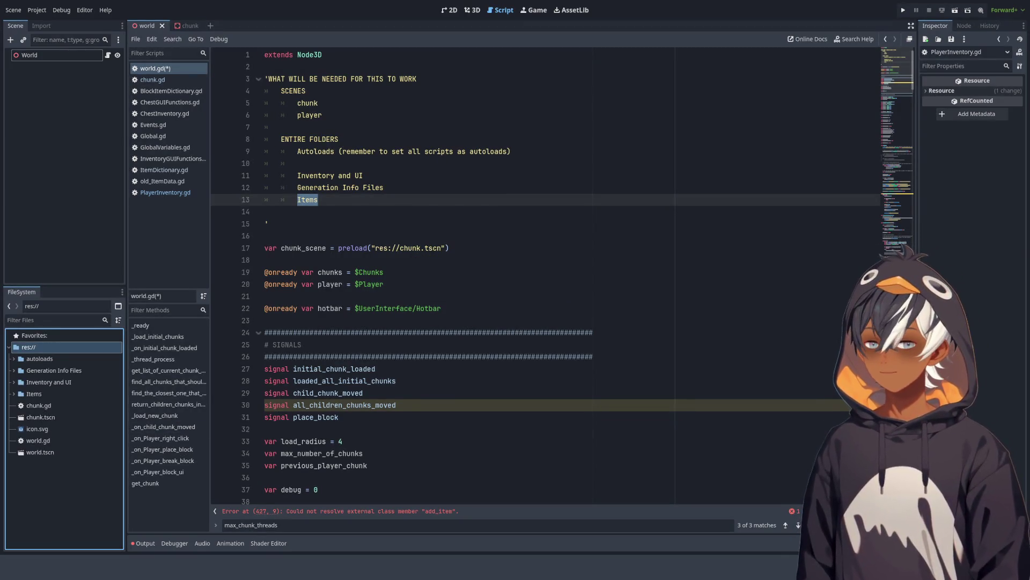
left_click(429, 512)
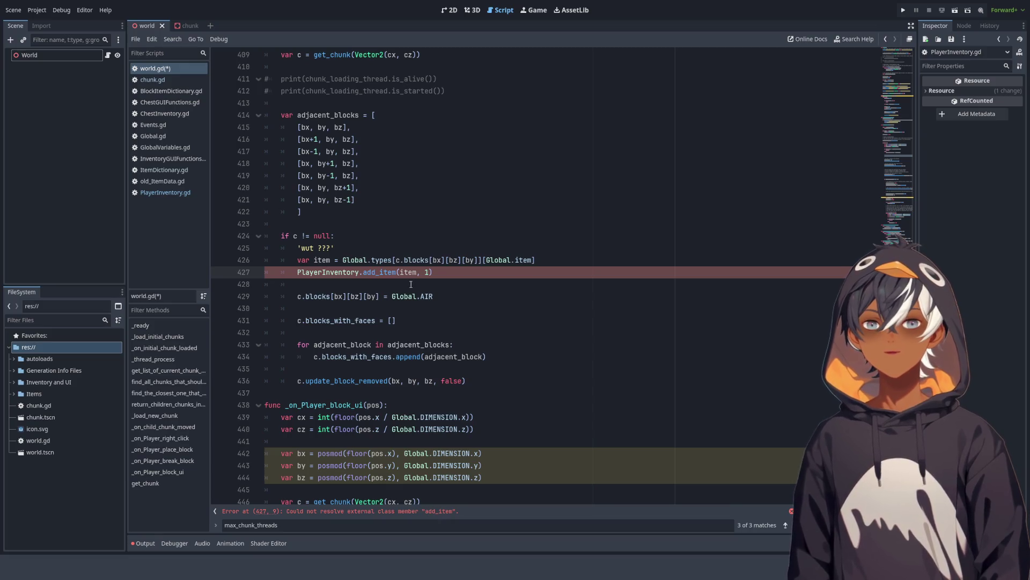
left_click(459, 268)
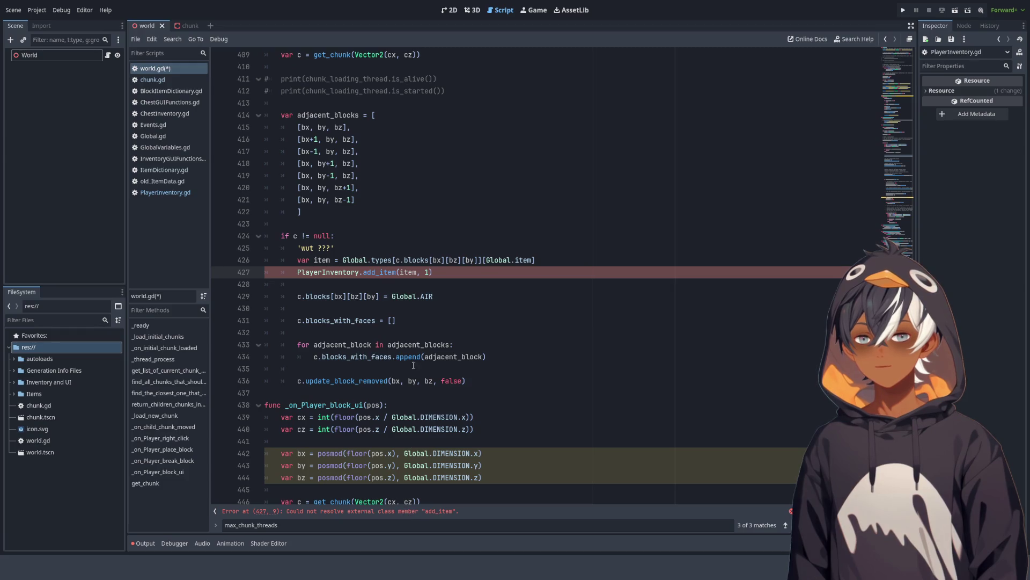
left_click(389, 275, "ctrl")
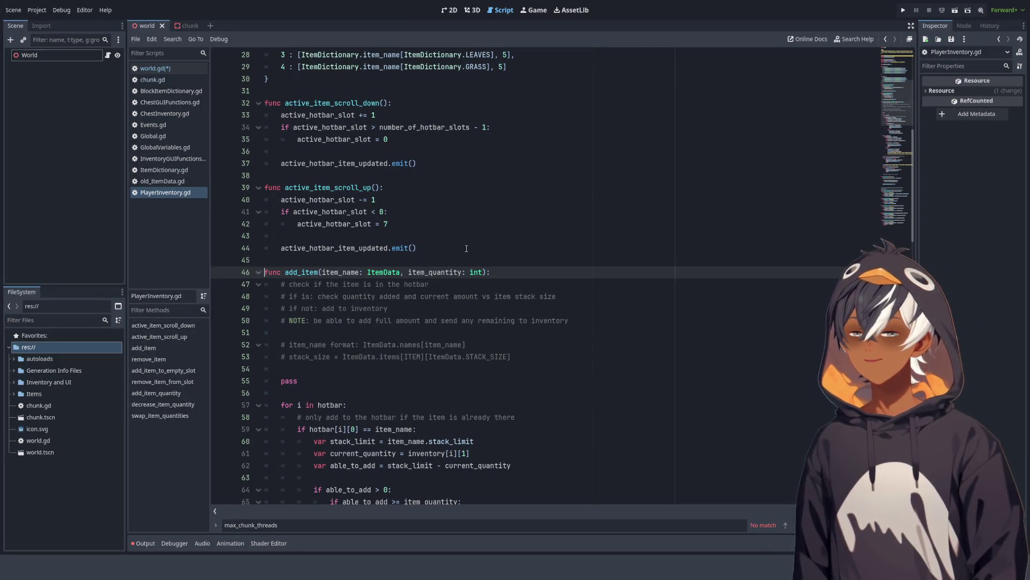
left_click(548, 214)
scroll(891, 121, "up", 8)
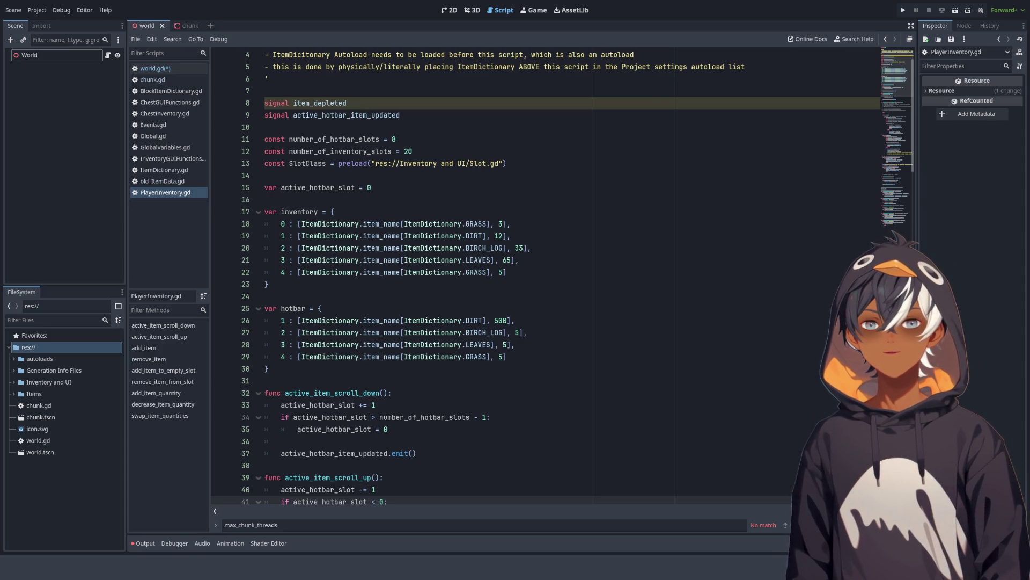
scroll(568, 276, "up", 1)
Step: Return to world.gd, visit _load_new_chunk, and scroll back up to the header comment
left_click(156, 68)
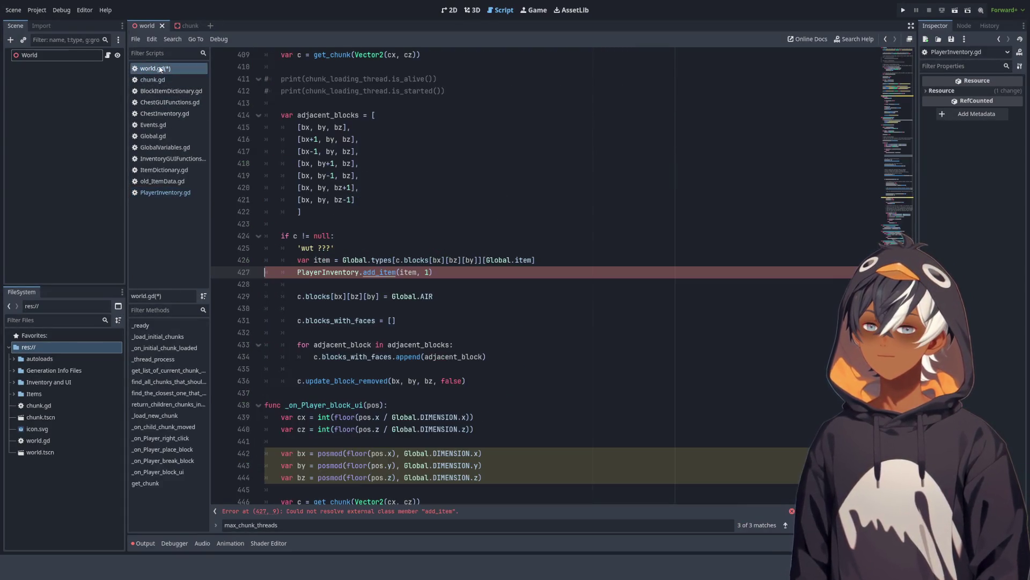
left_click(155, 415)
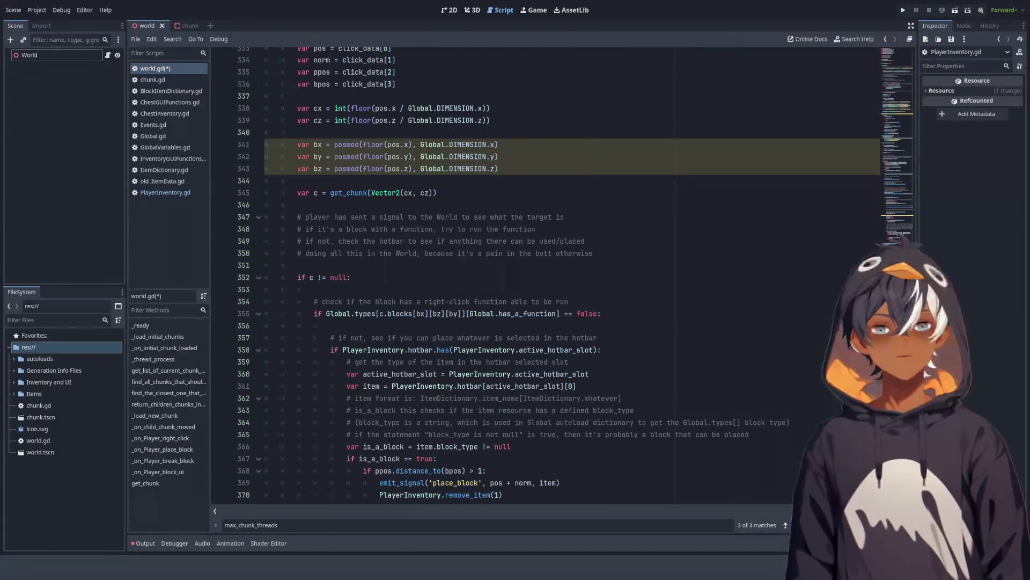
scroll(545, 276, "down", 20)
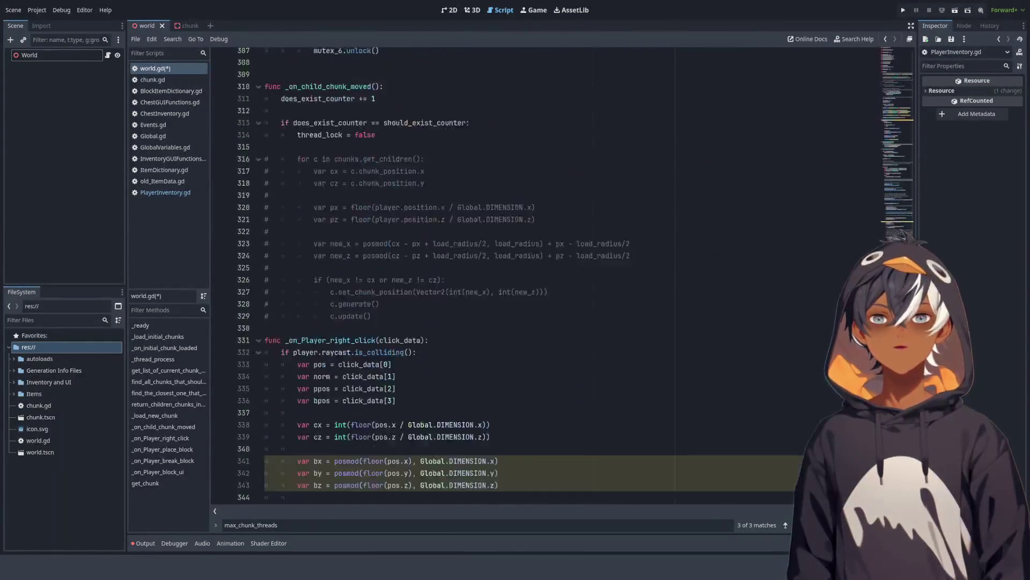
scroll(901, 93, "up", 20)
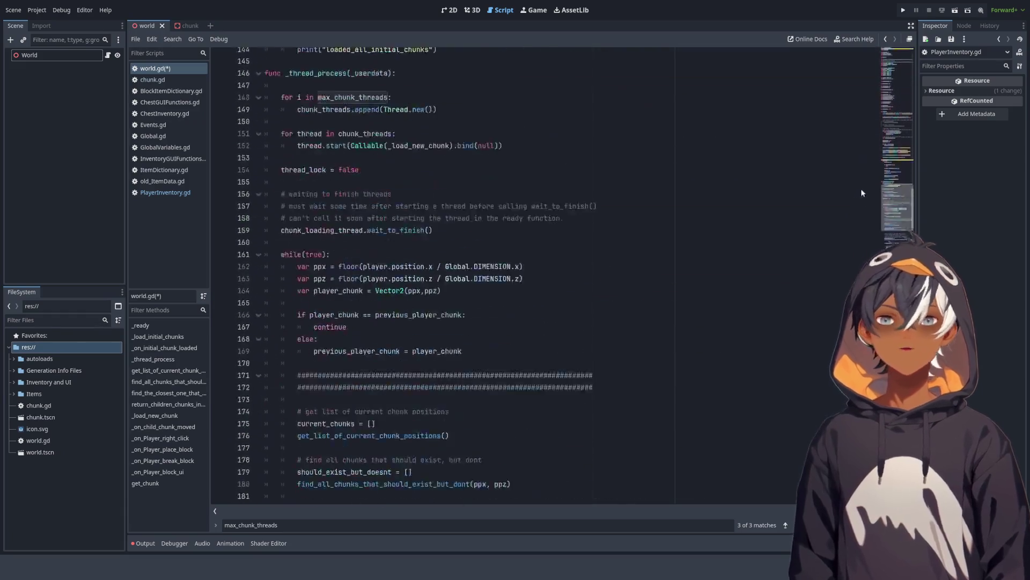
scroll(901, 93, "up", 10)
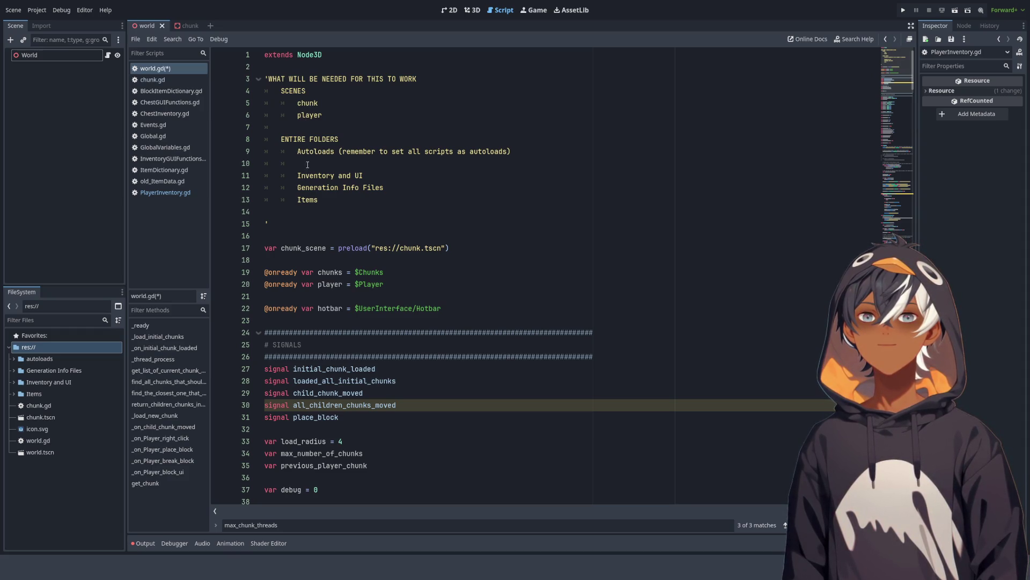
double_click(309, 116)
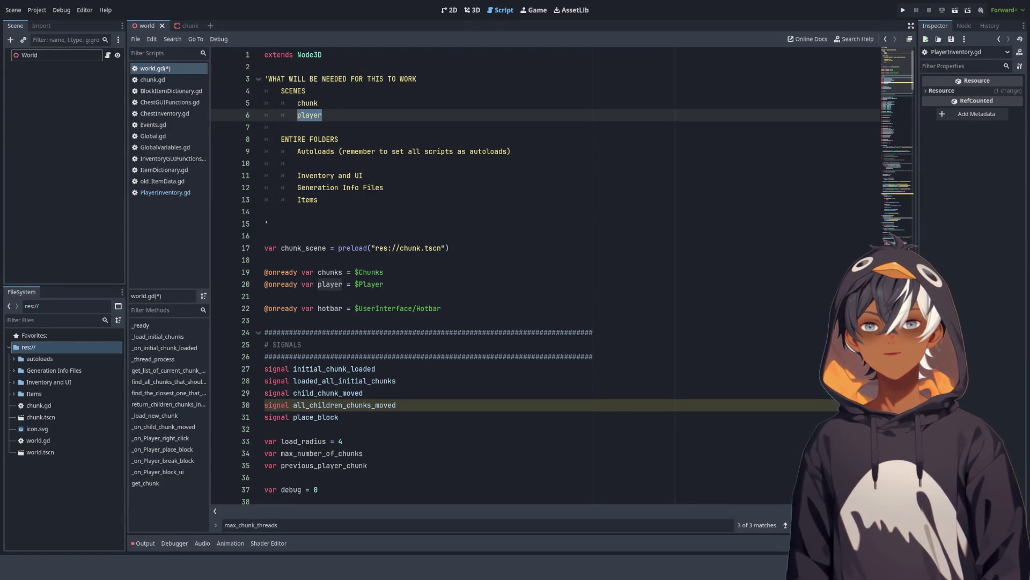
left_click(91, 101)
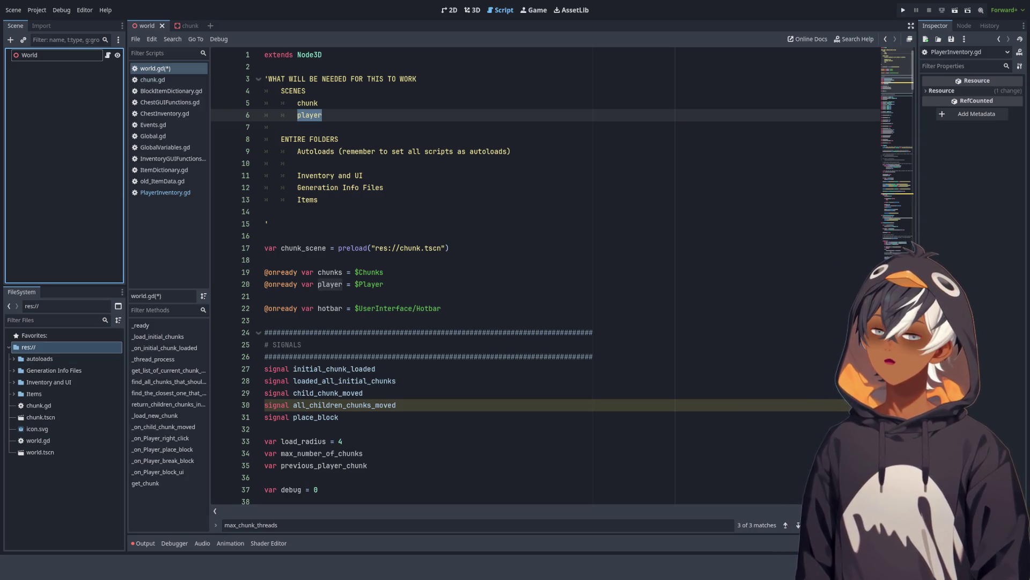
left_click(29, 347)
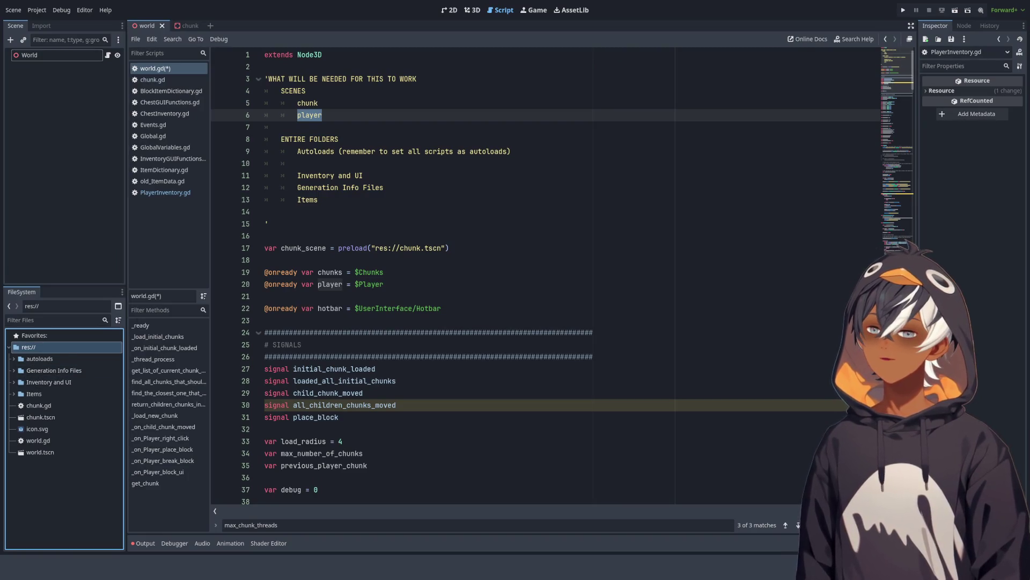